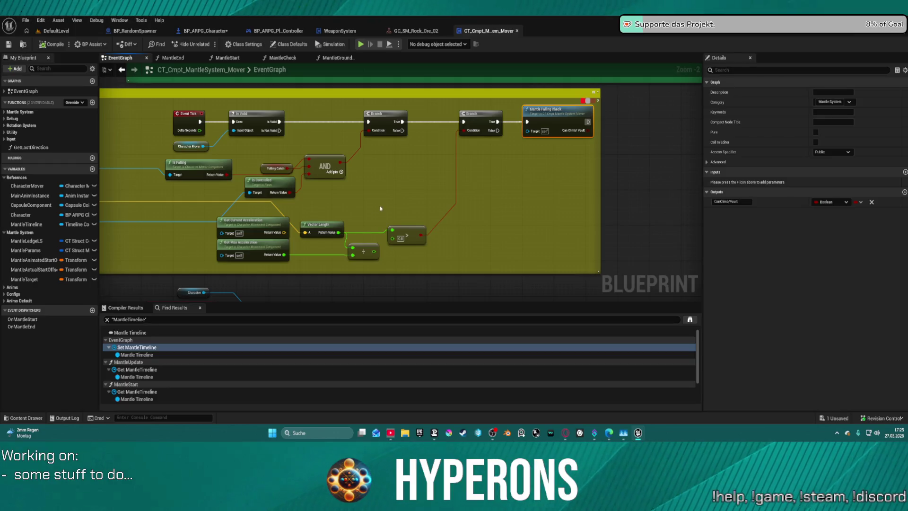
- Frame the Falling comment and break the exec wire from Event Tick to Is Valid
{"action": "left_click_drag", "start_coordinate": [428, 191], "coordinate": [544, 178]}
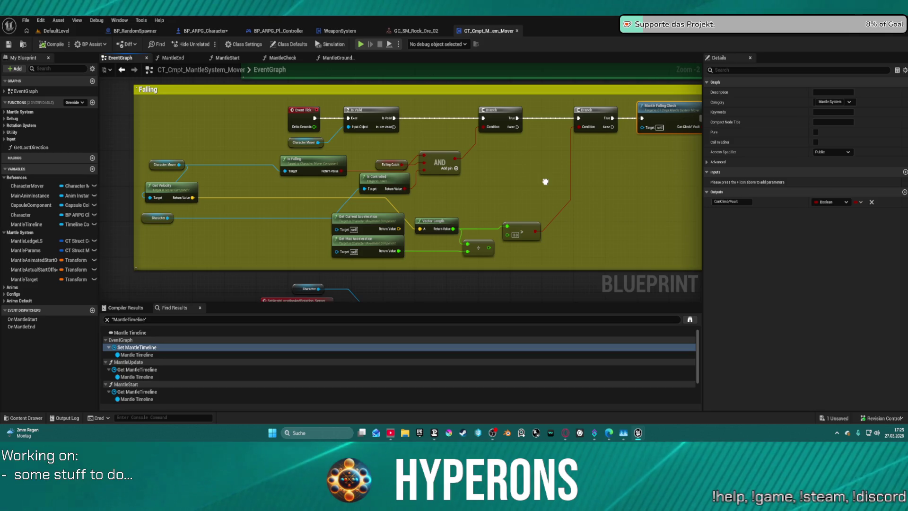
{"action": "left_click_drag", "start_coordinate": [546, 181], "coordinate": [526, 183]}
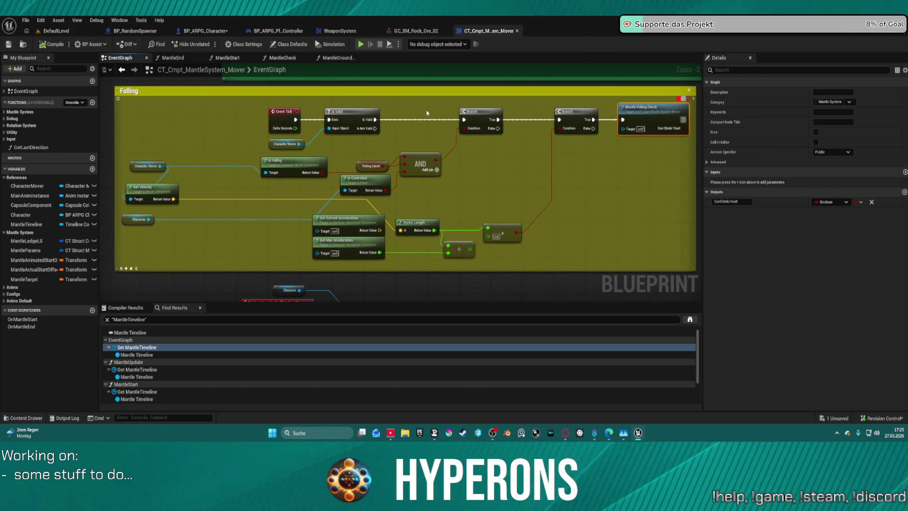
{"action": "left_click", "coordinate": [313, 120], "text": "alt"}
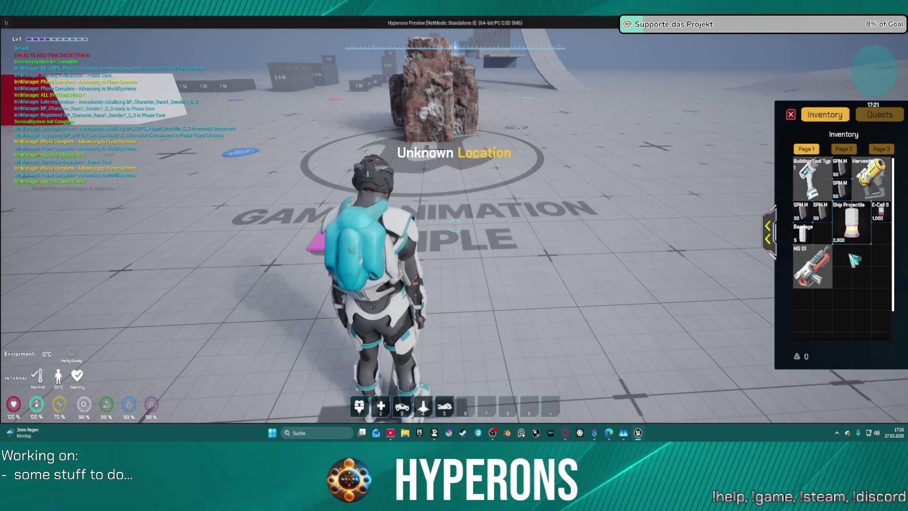
- Close the inventory panel and sprint the character around the rock
{"action": "left_click", "coordinate": [795, 117]}
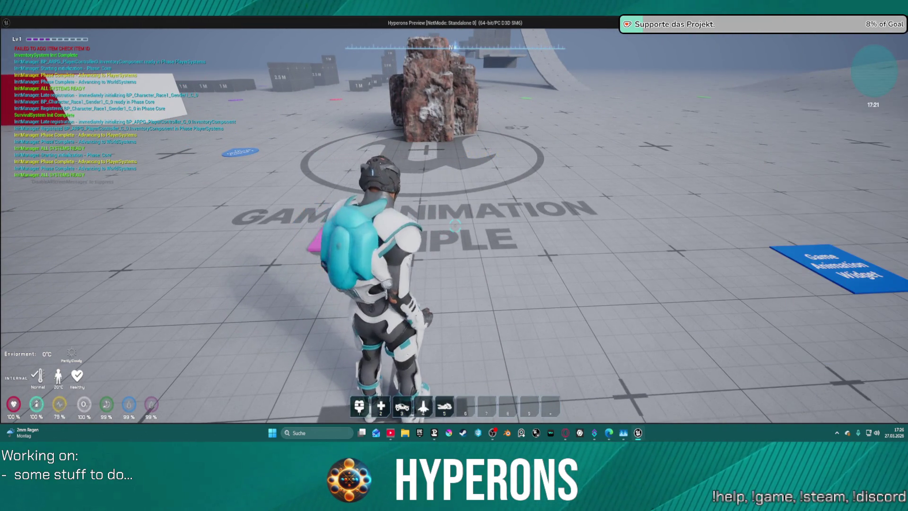
{"action": "key", "text": "shift+w"}
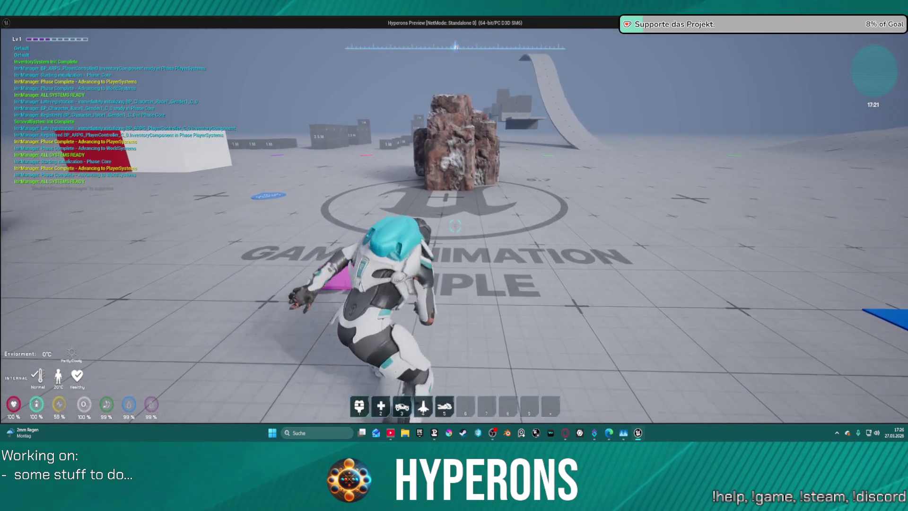
{"action": "key", "text": "shift+w"}
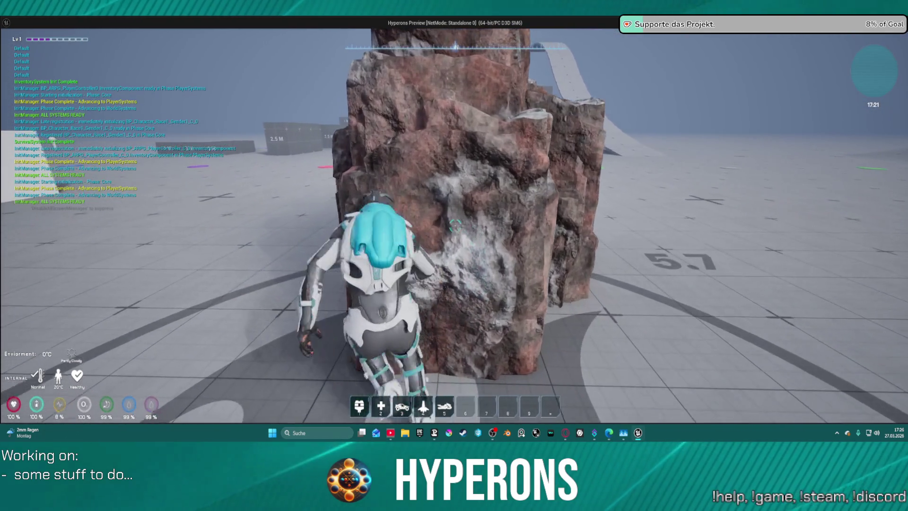
{"action": "key", "text": "w"}
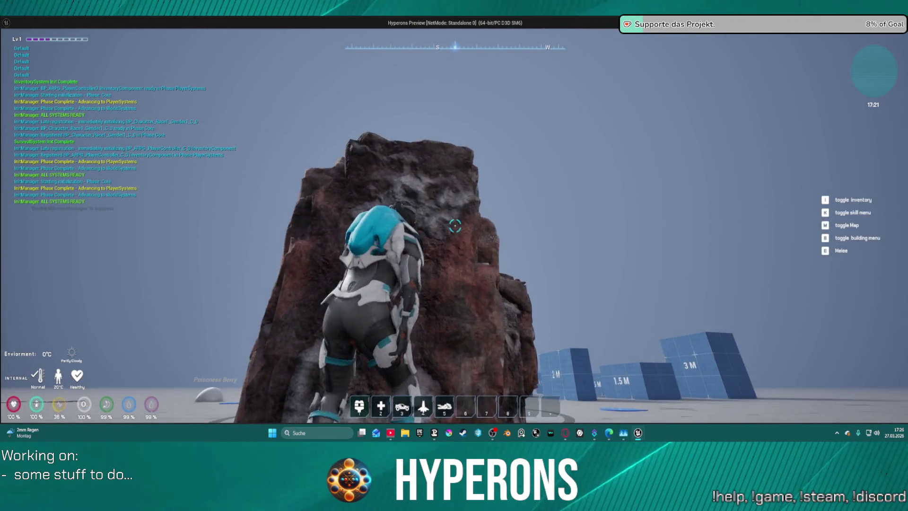
{"action": "key", "text": "w"}
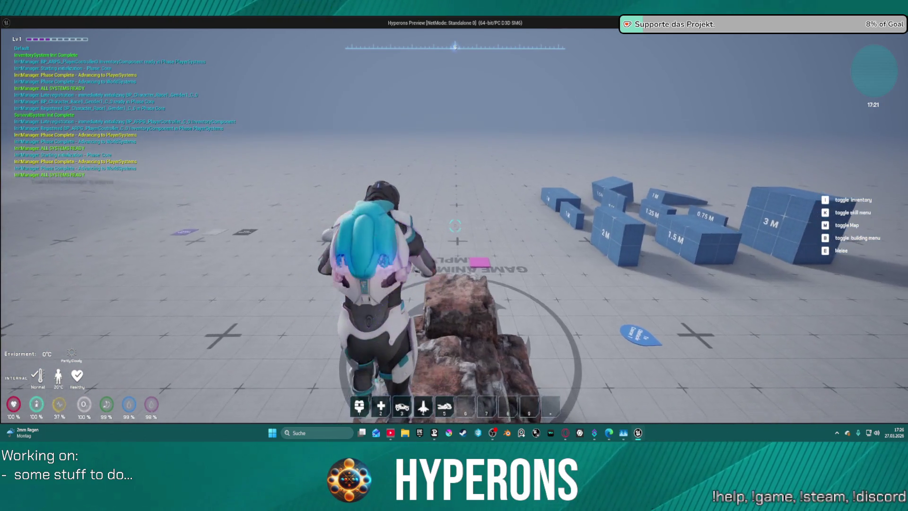
- Climb onto the blue 2 M cube, then scale and pull up onto the 3 M block
{"action": "key", "text": "shift+w"}
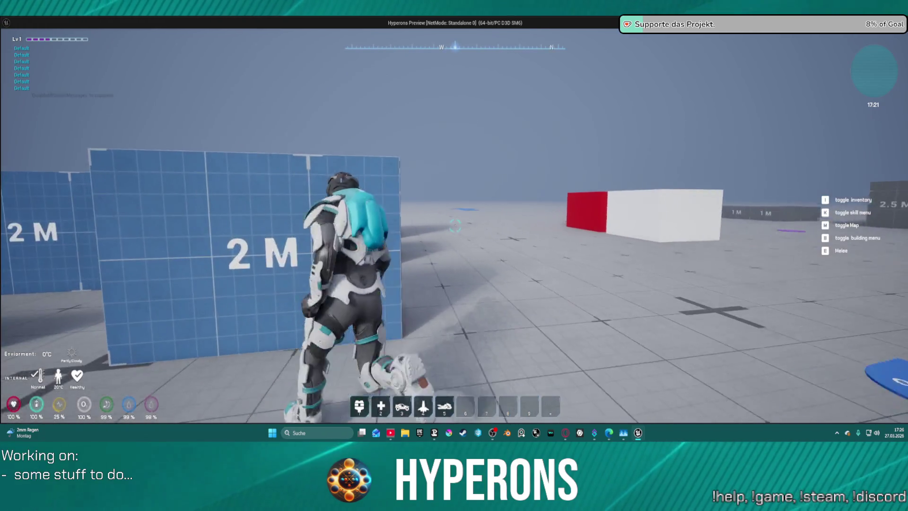
{"action": "key", "text": "w"}
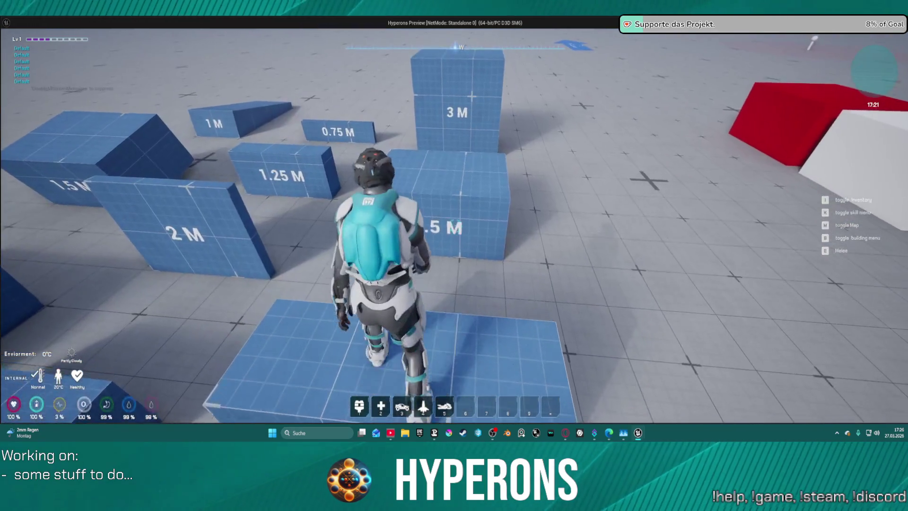
{"action": "key", "text": "w"}
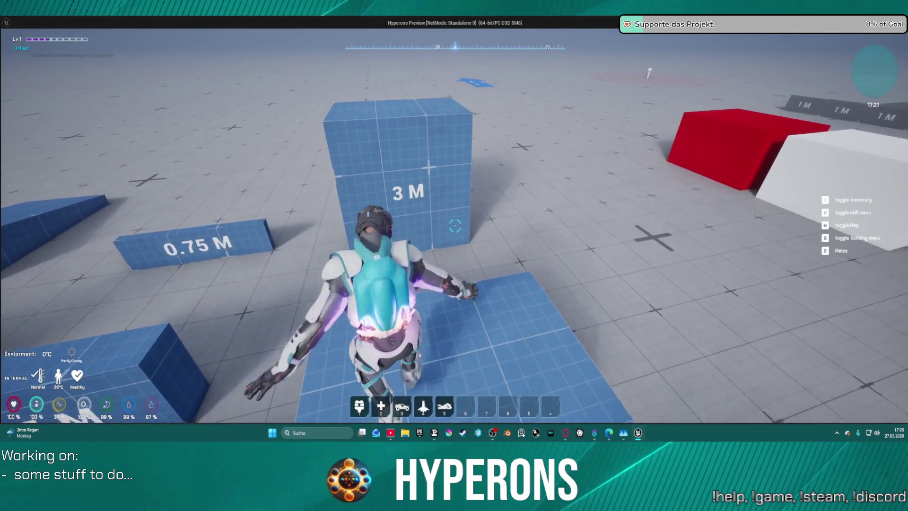
{"action": "key", "text": "w"}
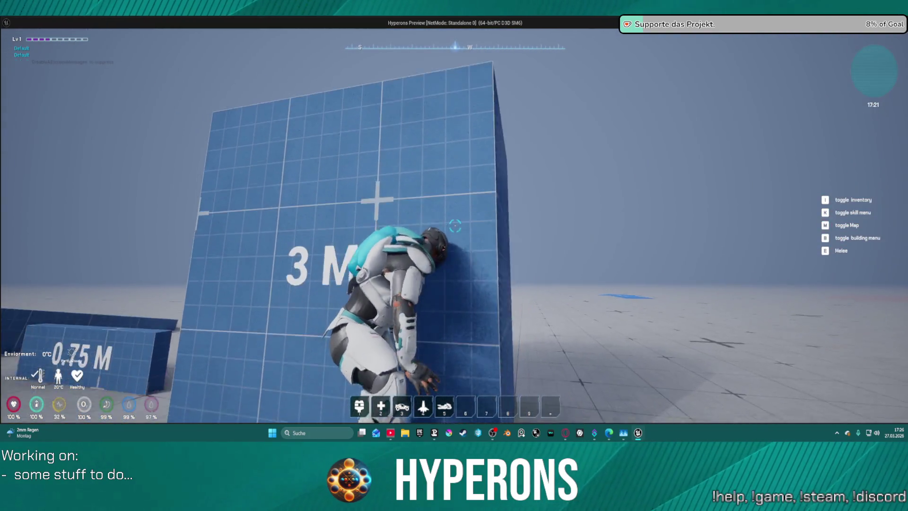
{"action": "key", "text": "w"}
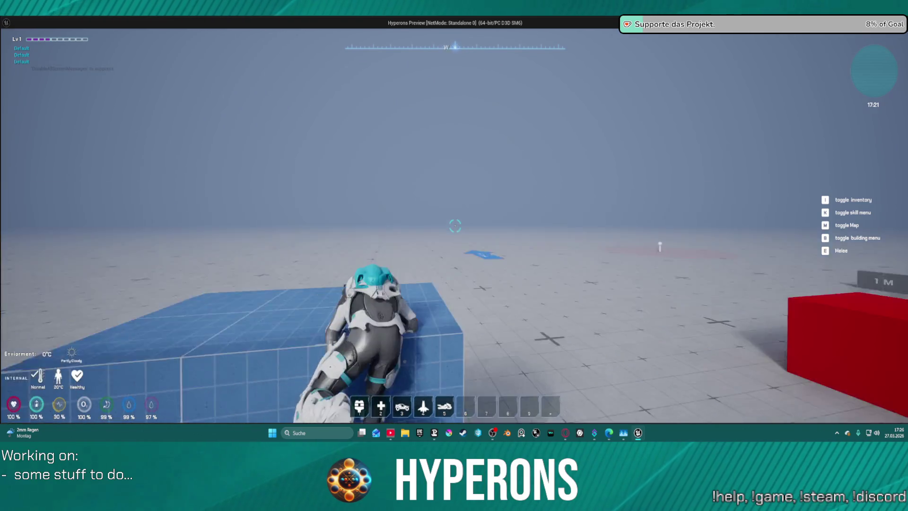
{"action": "key", "text": "w"}
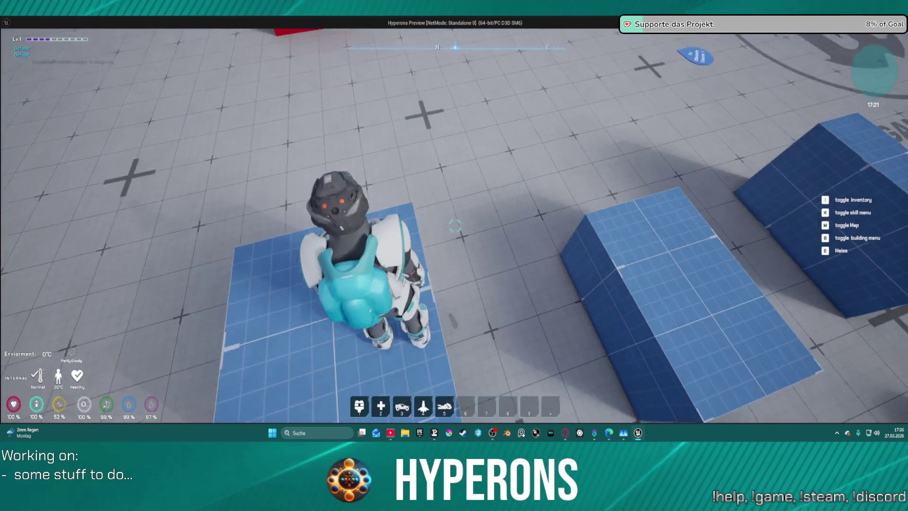
{"action": "key", "text": "w"}
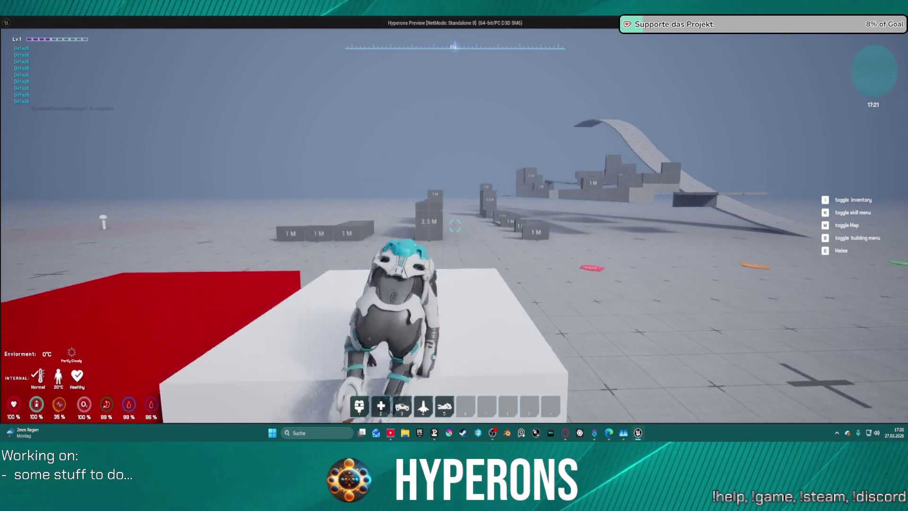
- Run at the rock, climb its face, then step back down to the ground
{"action": "key", "text": "w"}
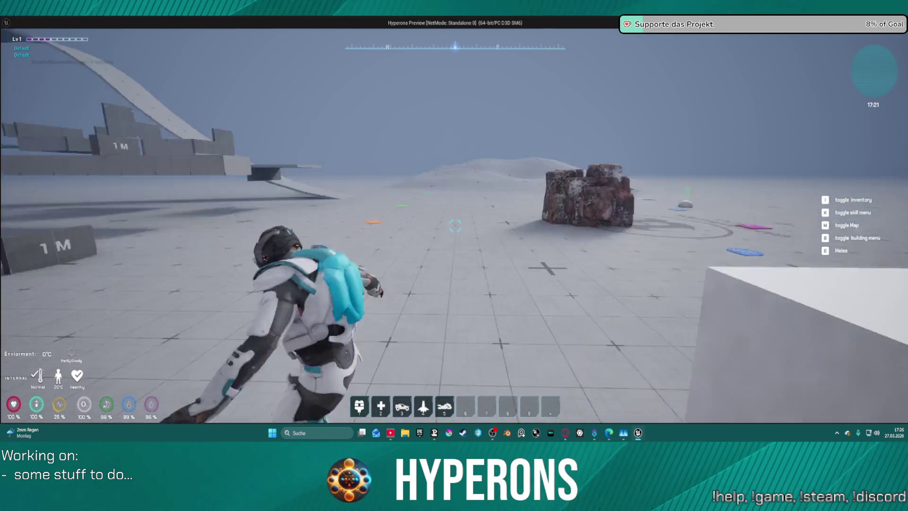
{"action": "key", "text": "w"}
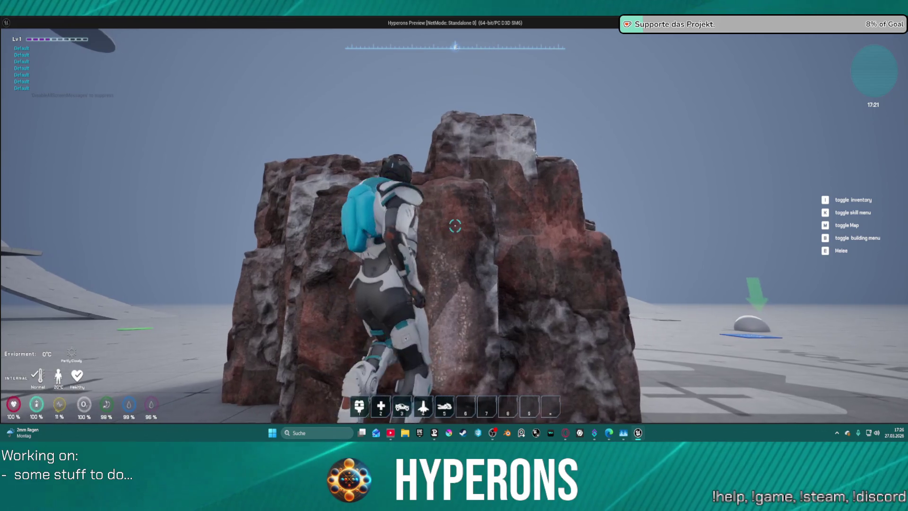
{"action": "key", "text": "w"}
{"action": "key", "text": "w"}
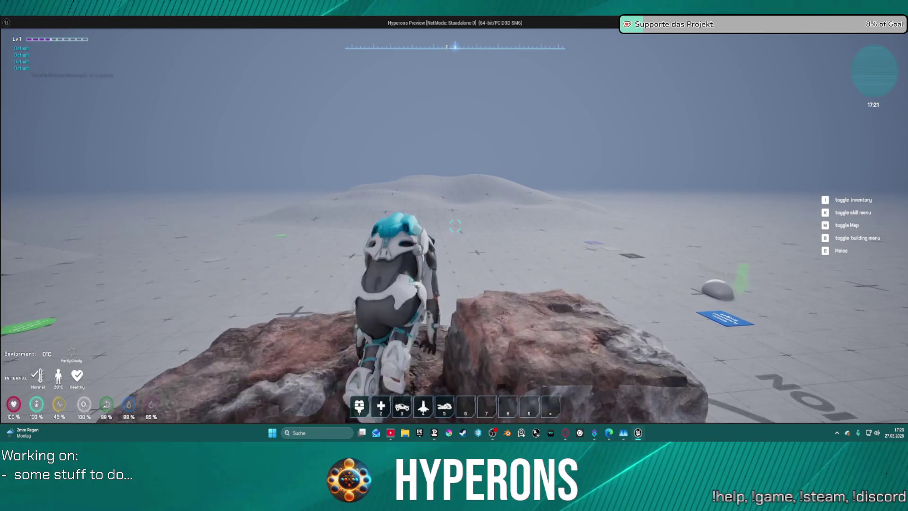
{"action": "key", "text": "w"}
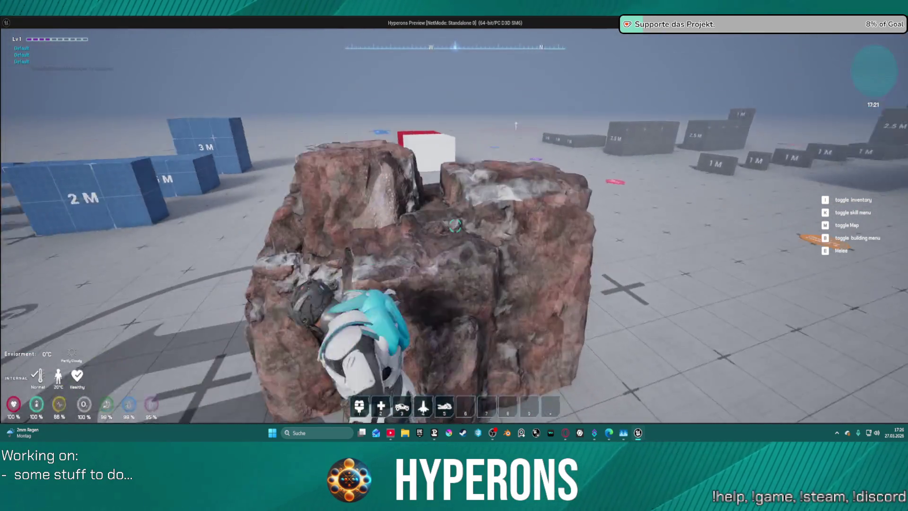
{"action": "key", "text": "s"}
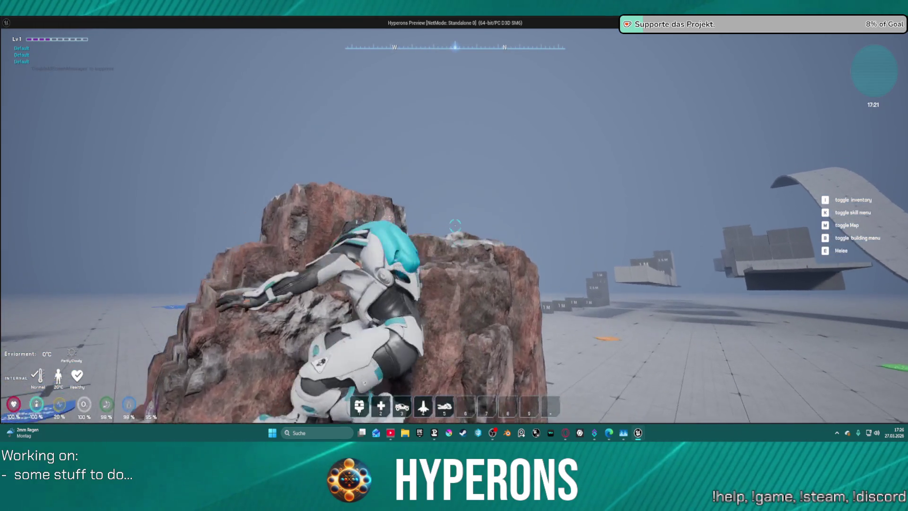
- Repeatedly grab, drop off and re-climb the rock, then end the Play session with Esc
{"action": "key", "text": "w"}
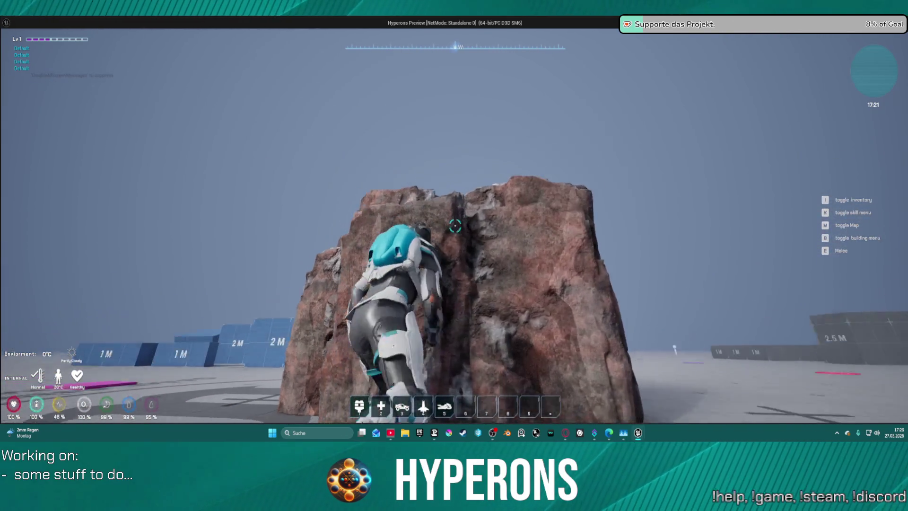
{"action": "key", "text": "w"}
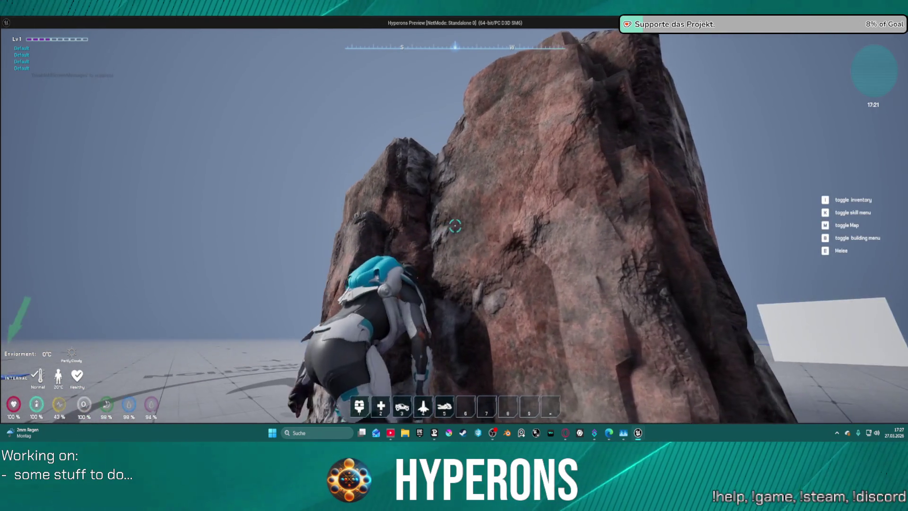
{"action": "key", "text": "space"}
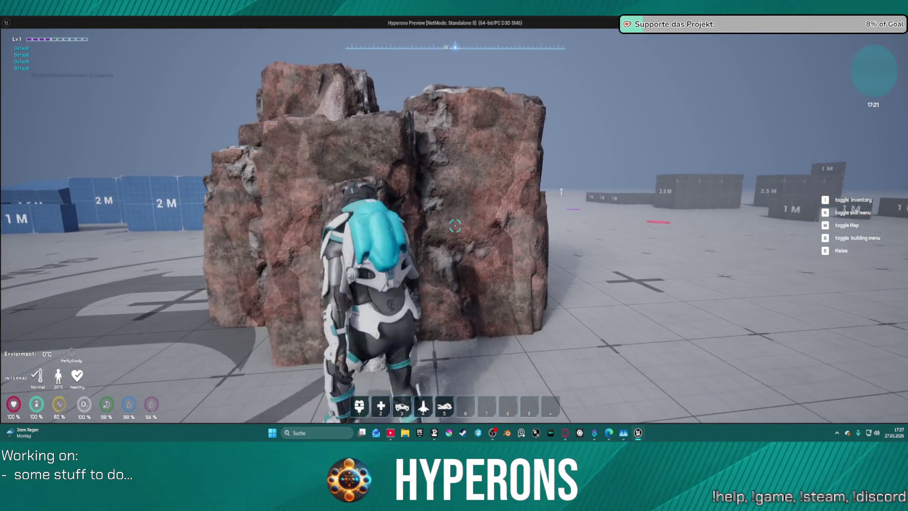
{"action": "key", "text": "w"}
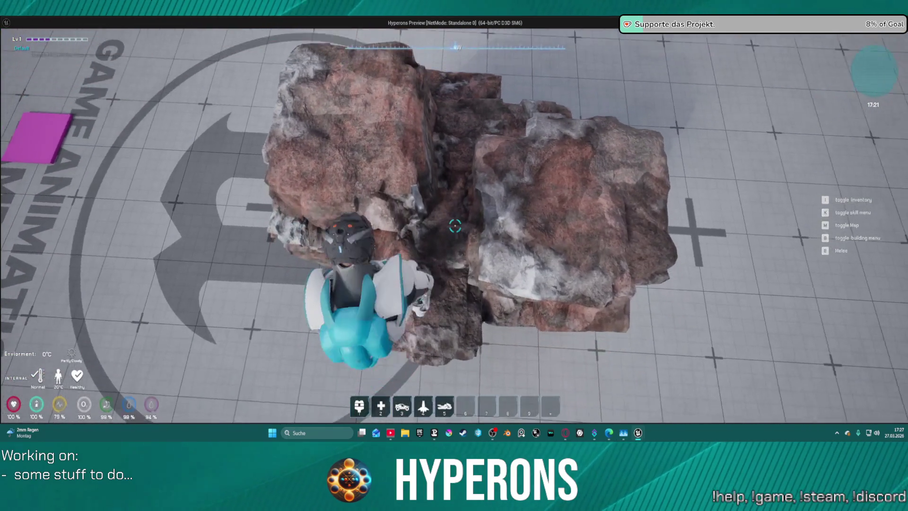
{"action": "key", "text": "w"}
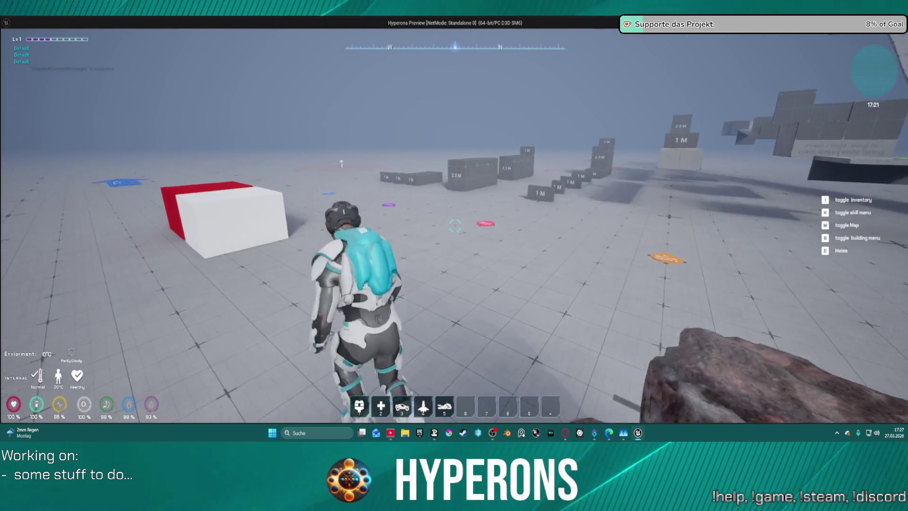
{"action": "key", "text": "w"}
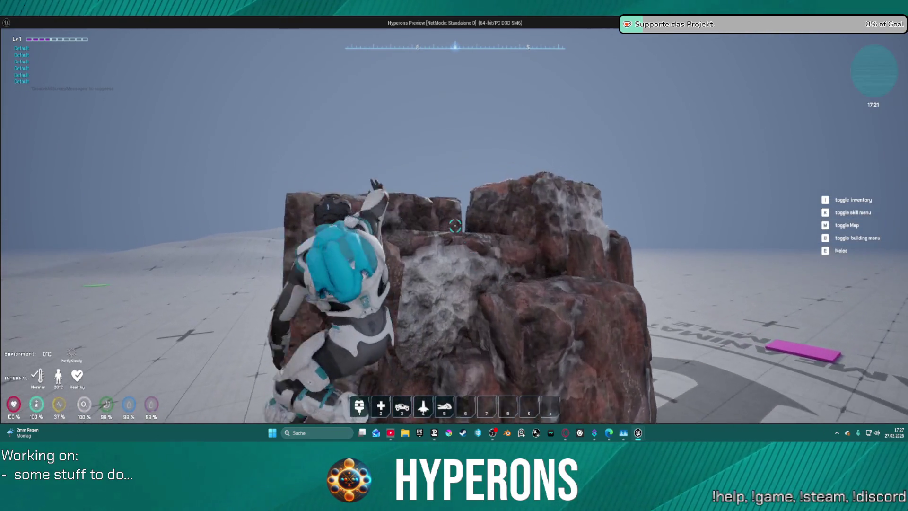
{"action": "key", "text": "w"}
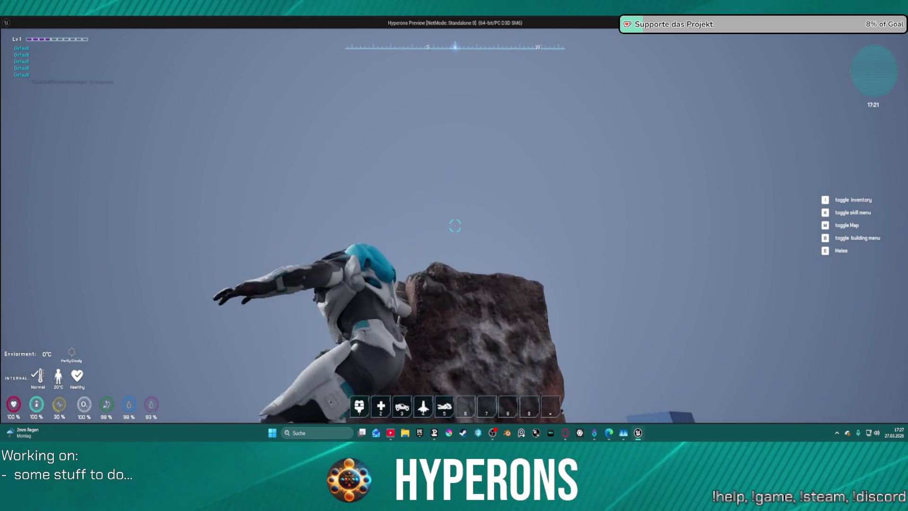
{"action": "key", "text": "Escape"}
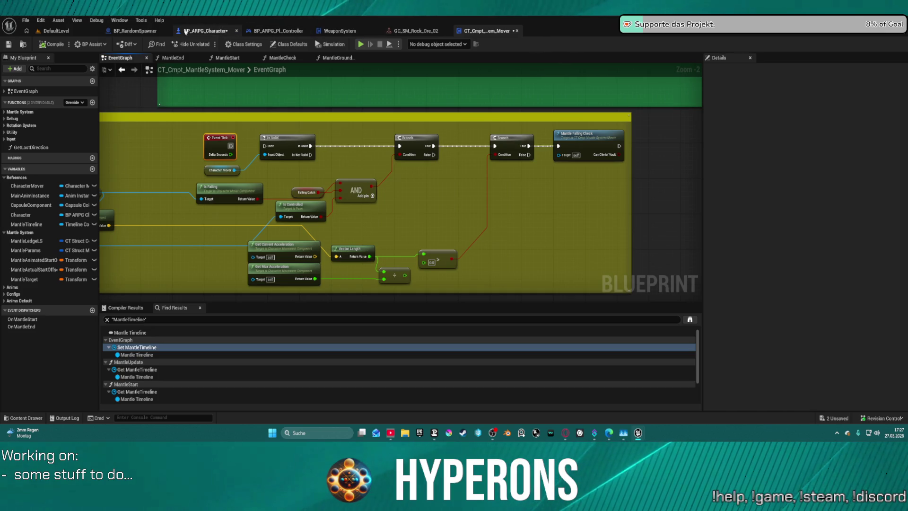
- In BP_ARPG_Character's movement graph, drag a new wire from the M Can Move YES pin
{"action": "left_click", "coordinate": [205, 31]}
{"action": "mouse_move", "coordinate": [386, 116]}
{"action": "left_mouse_down"}
{"action": "mouse_move", "coordinate": [485, 144]}
{"action": "mouse_move", "coordinate": [521, 117]}
{"action": "left_mouse_up"}
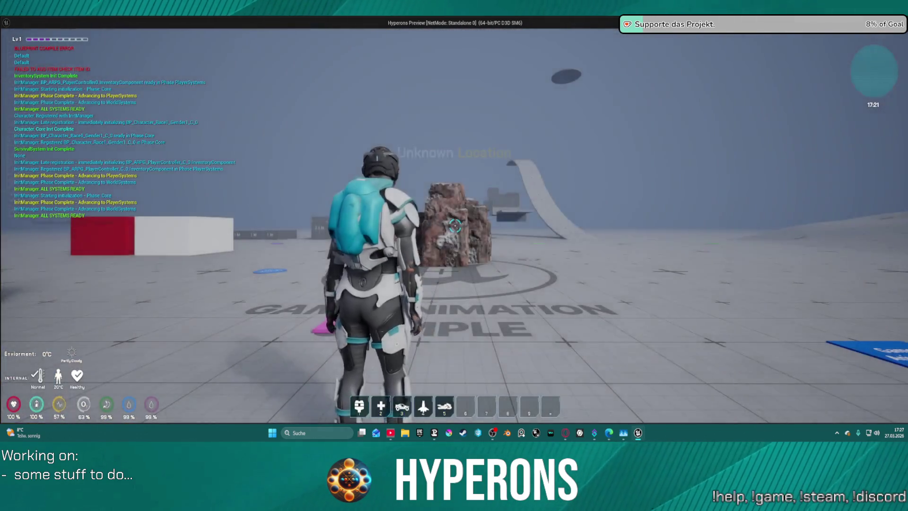
- Climb the rock to its top several times, mantling back up from its edge
{"action": "key", "text": "w"}
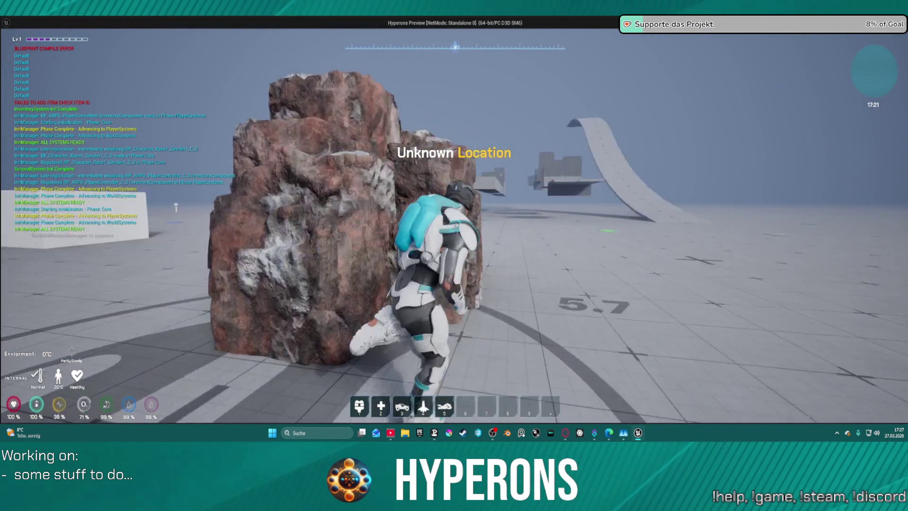
{"action": "key", "text": "w"}
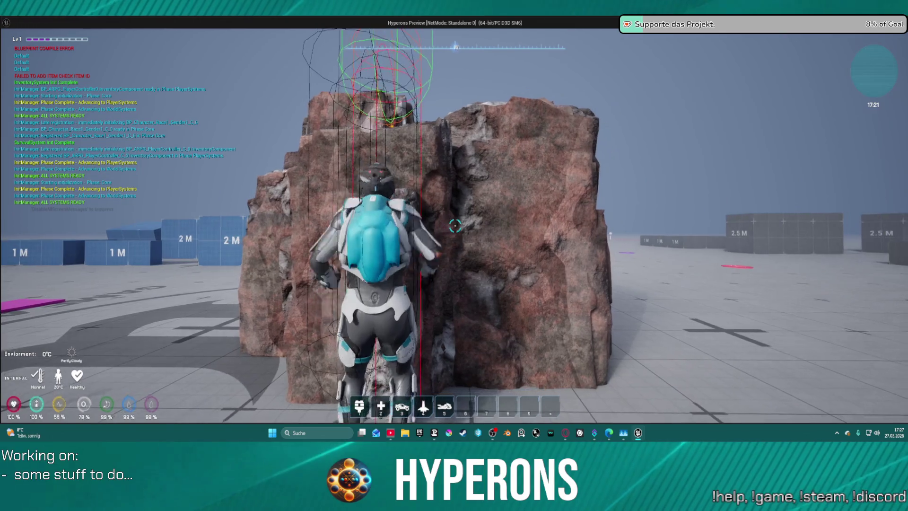
{"action": "key", "text": "w"}
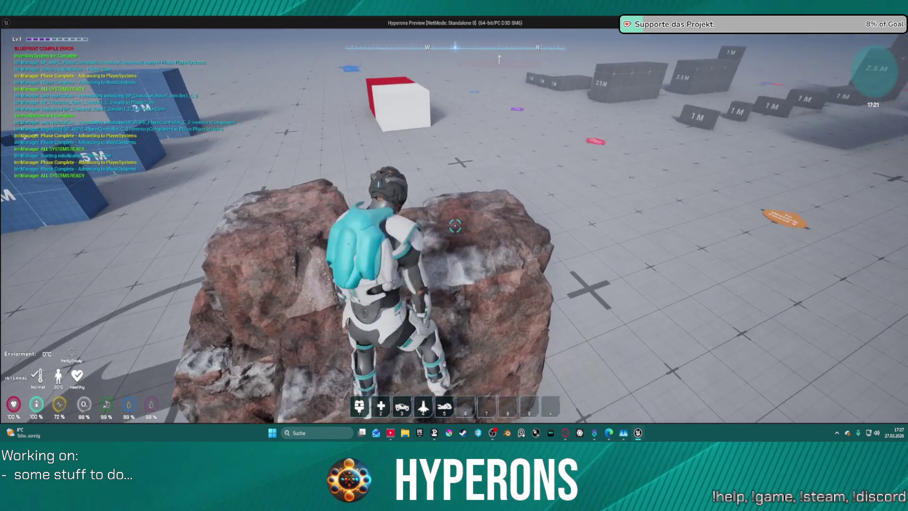
{"action": "key", "text": "w"}
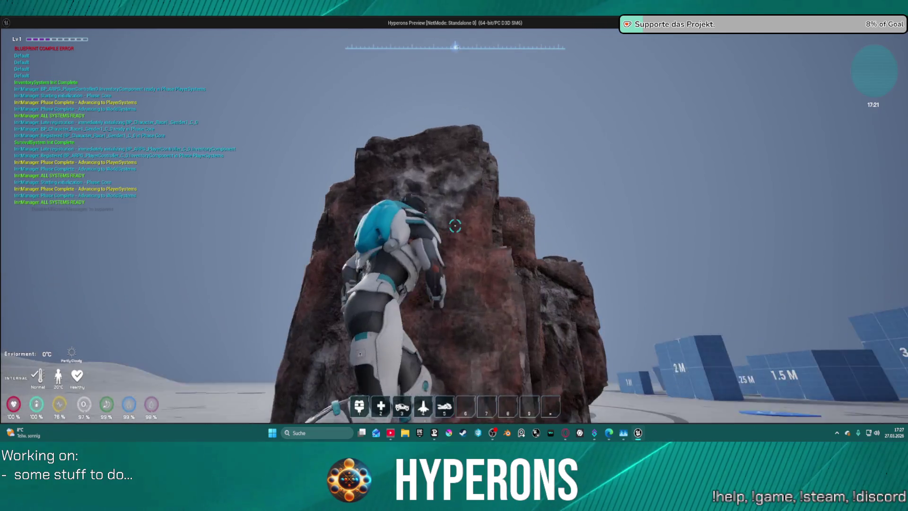
{"action": "key", "text": "w"}
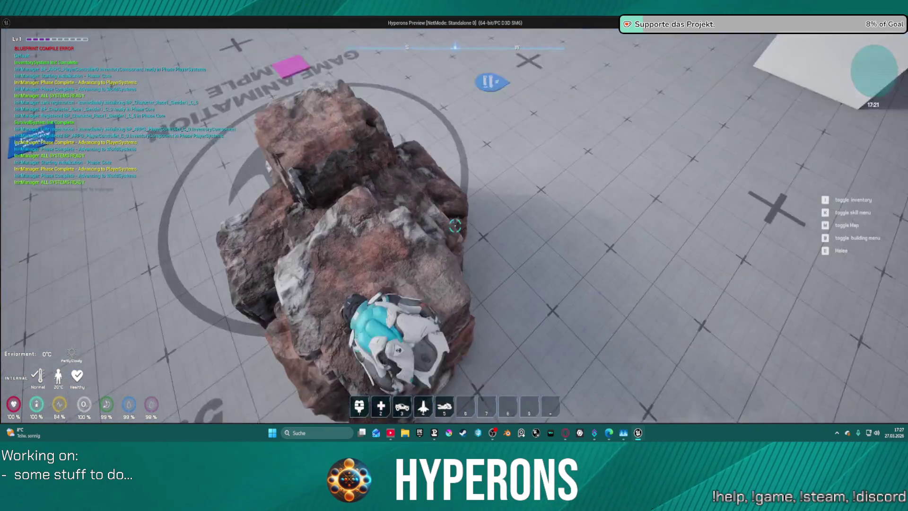
{"action": "key", "text": "w"}
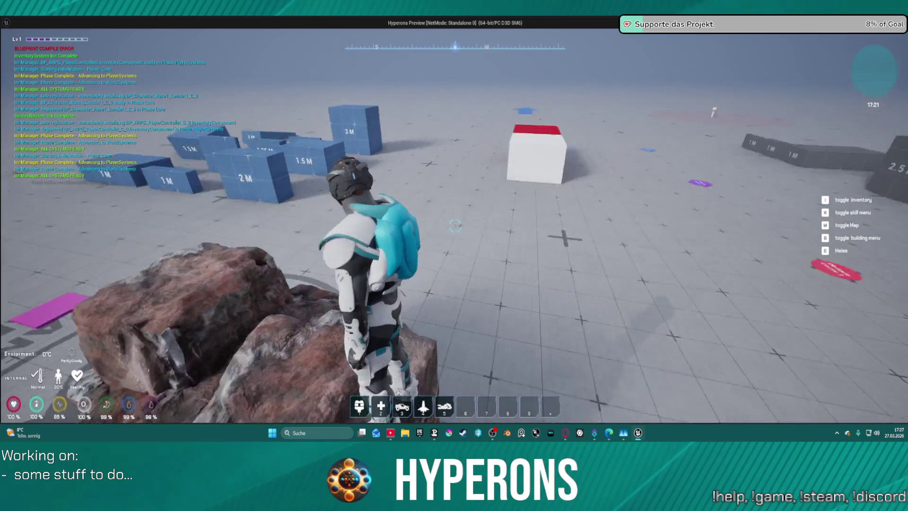
{"action": "key", "text": "w"}
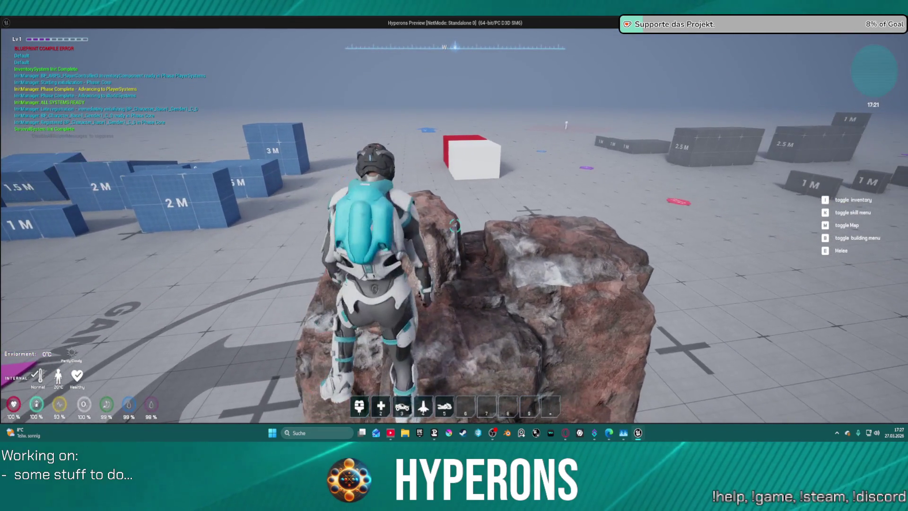
{"action": "key", "text": "w"}
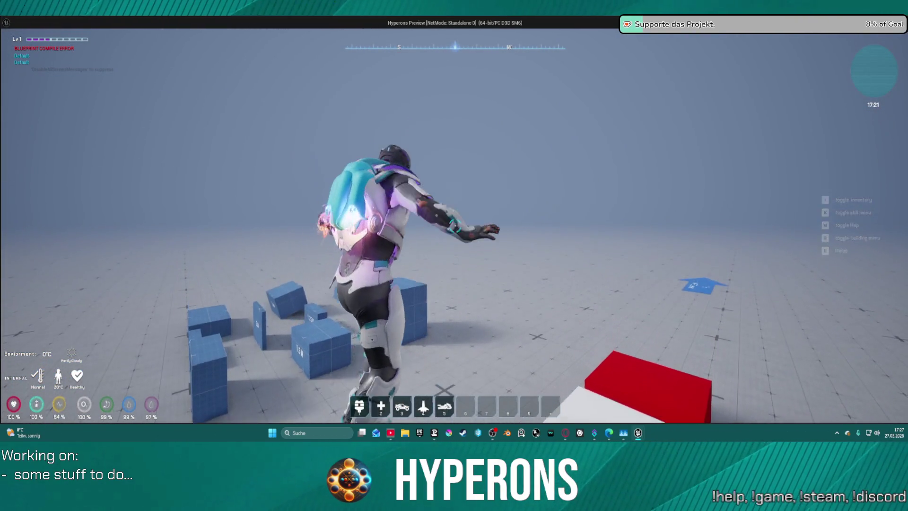
- Run past the red and white cube and jetpack-jump beside the grey blocks
{"action": "key", "text": "w"}
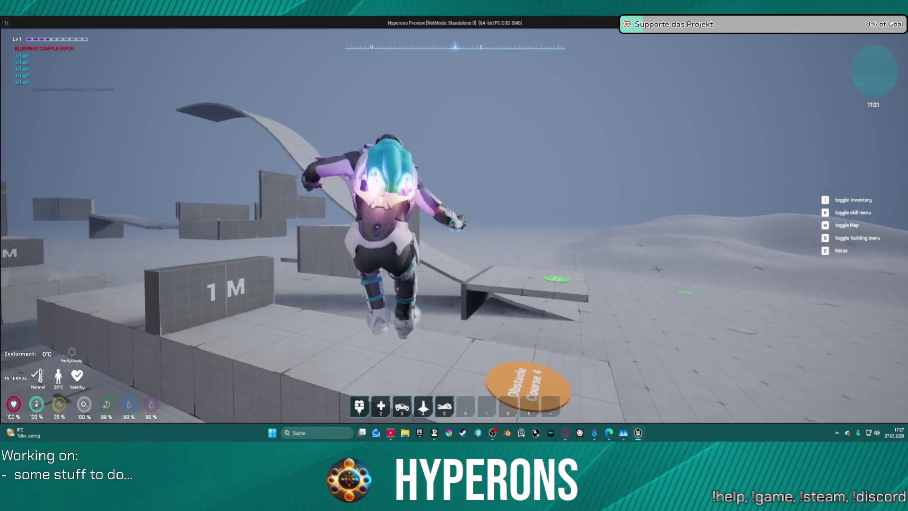
{"action": "key", "text": "w"}
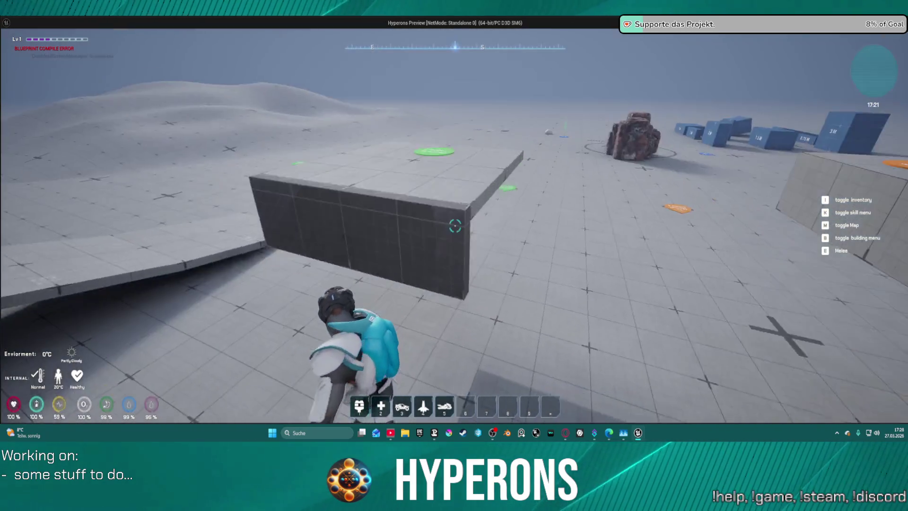
{"action": "key", "text": "w"}
{"action": "key", "text": "space"}
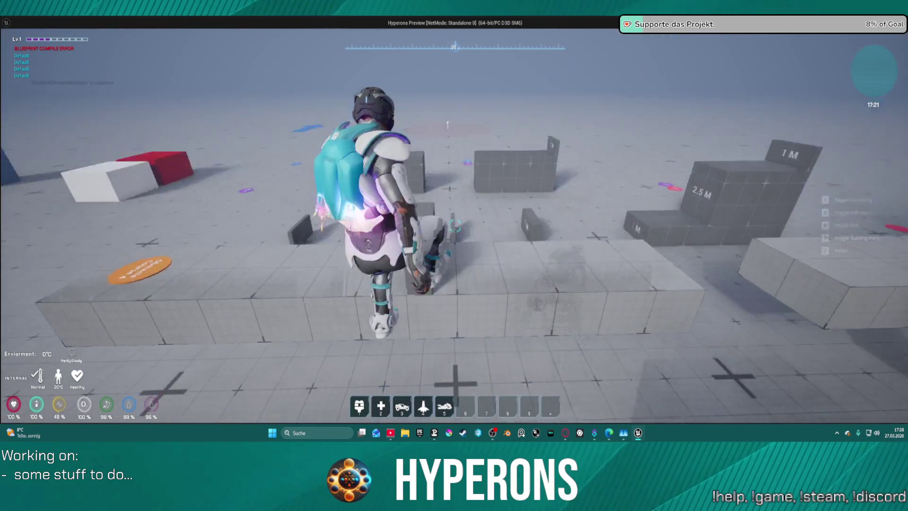
{"action": "key", "text": "w"}
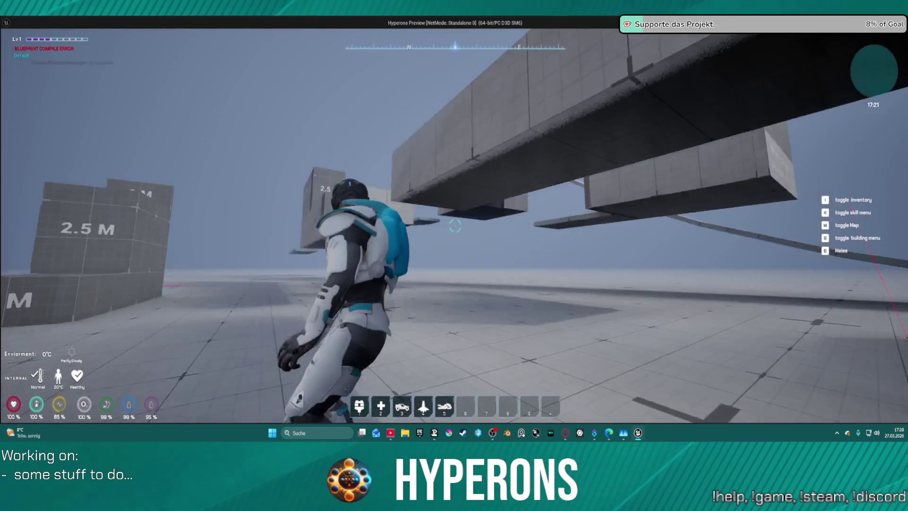
{"action": "key", "text": "space"}
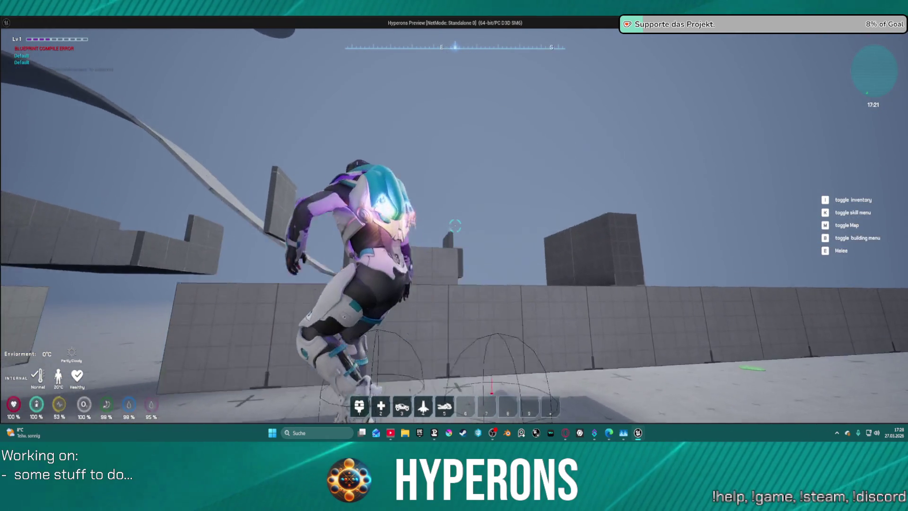
{"action": "key", "text": "w"}
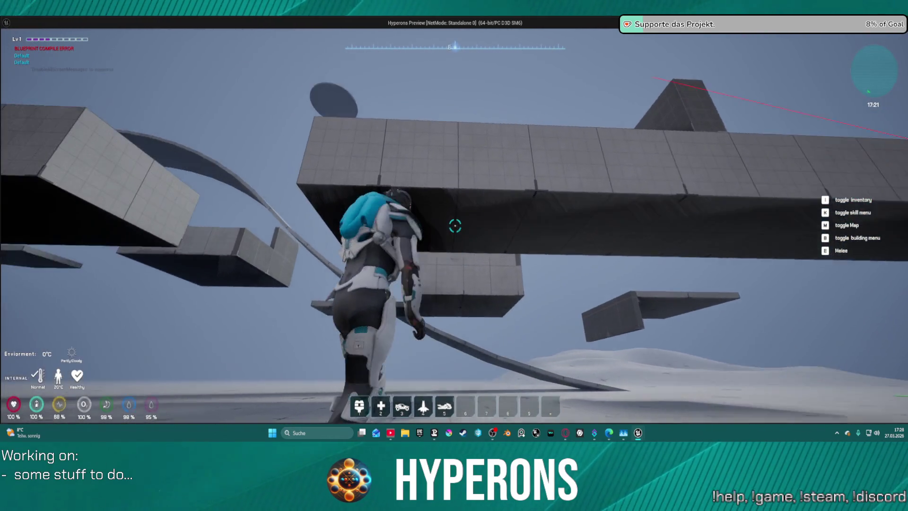
- Climb and mantle over the long grey wall and successive walls along the raised walkway
{"action": "key", "text": "space"}
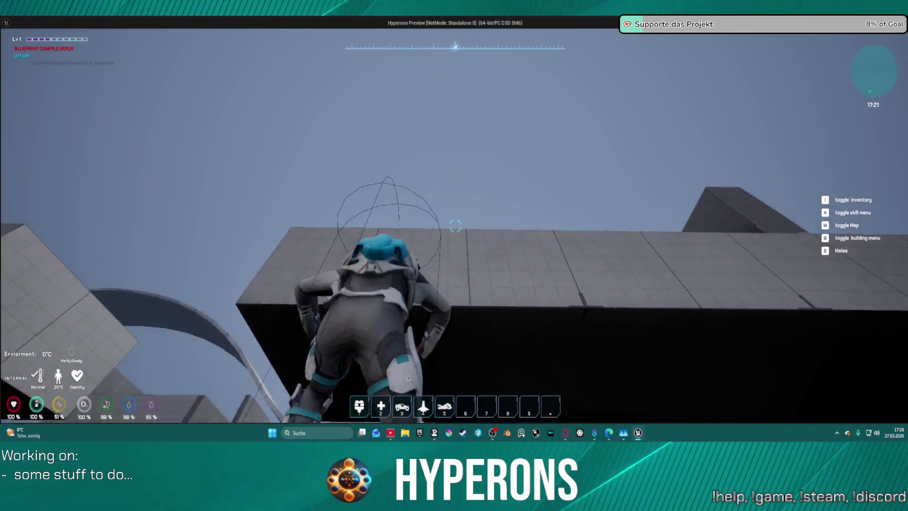
{"action": "key", "text": "w"}
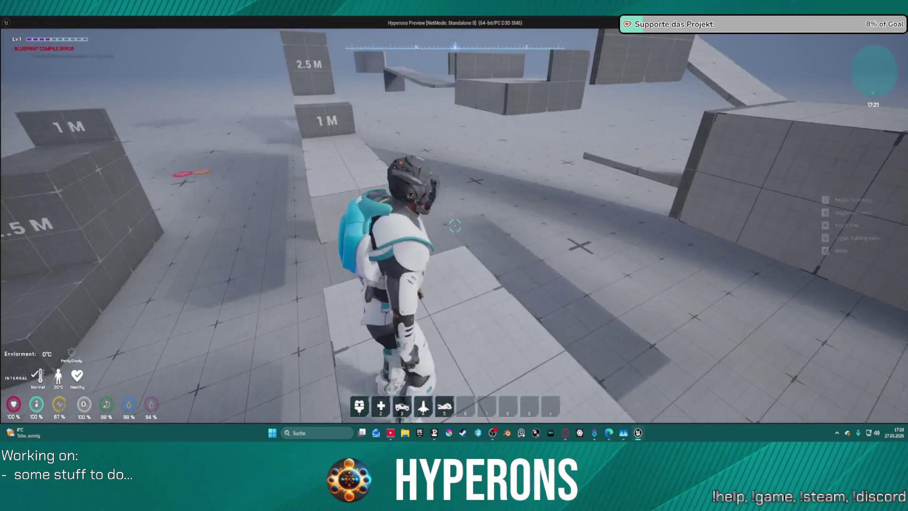
{"action": "key", "text": "w"}
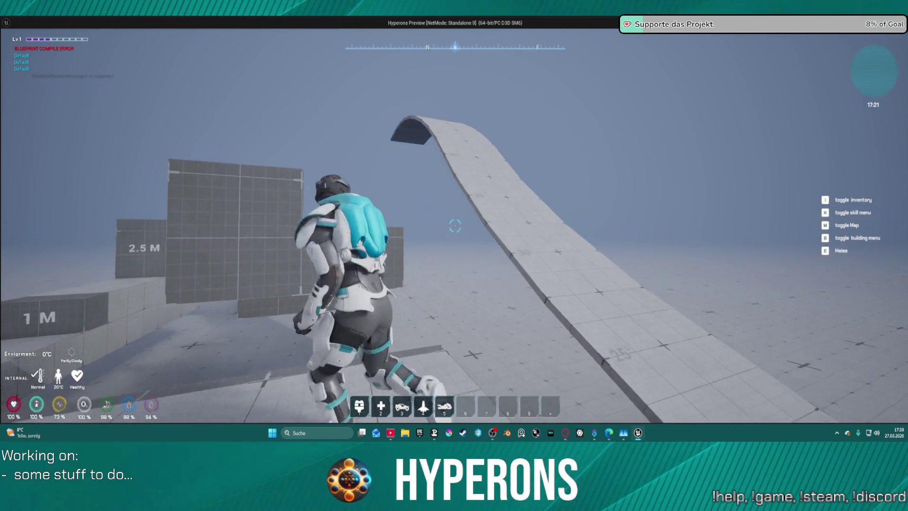
{"action": "key", "text": "w"}
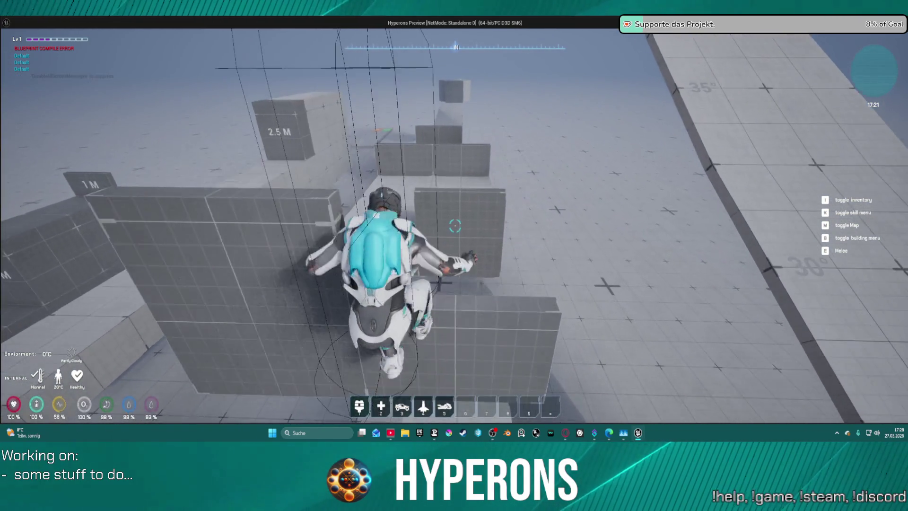
{"action": "key", "text": "w"}
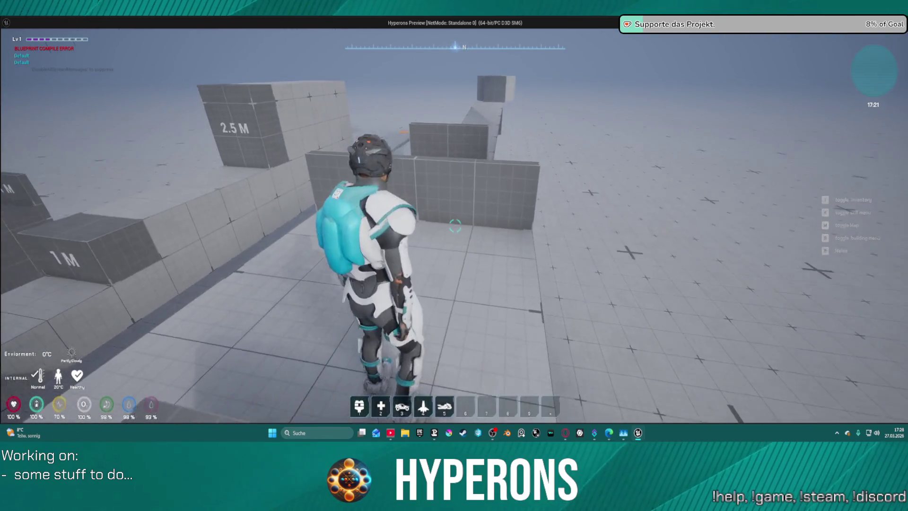
{"action": "key", "text": "w"}
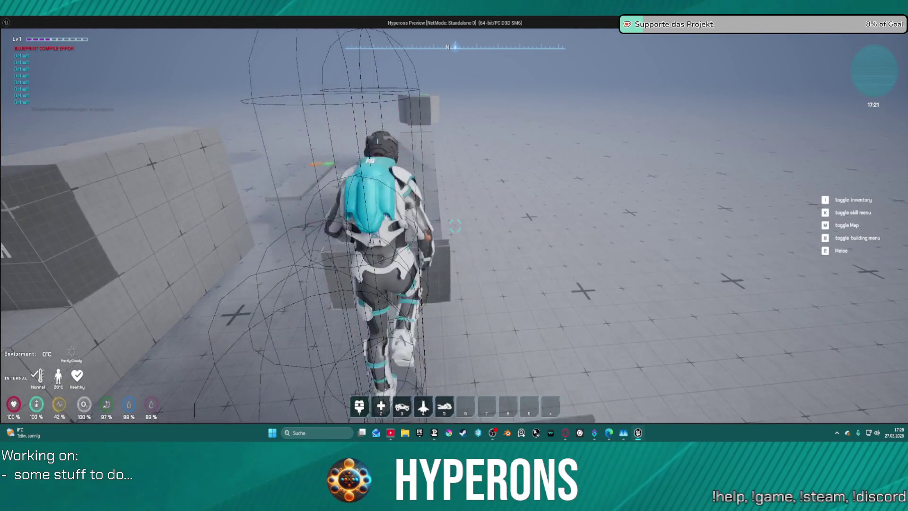
{"action": "key", "text": "w"}
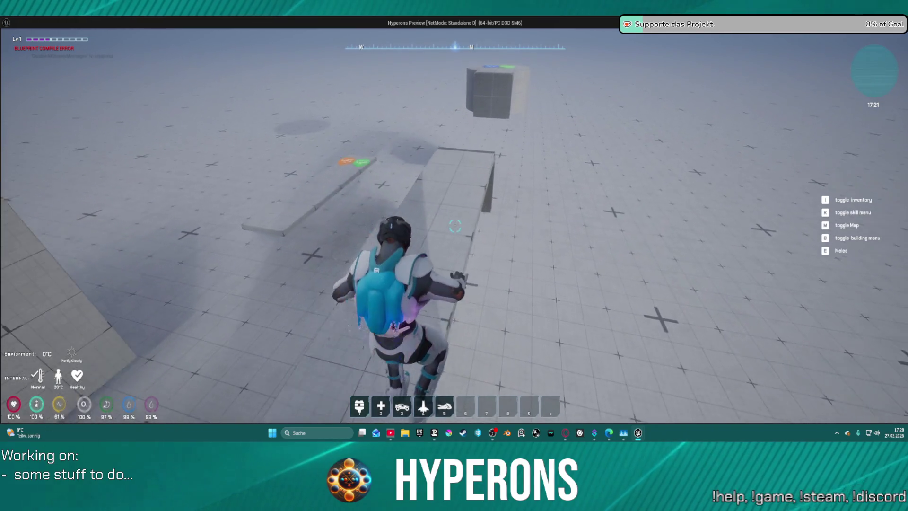
{"action": "key", "text": "w"}
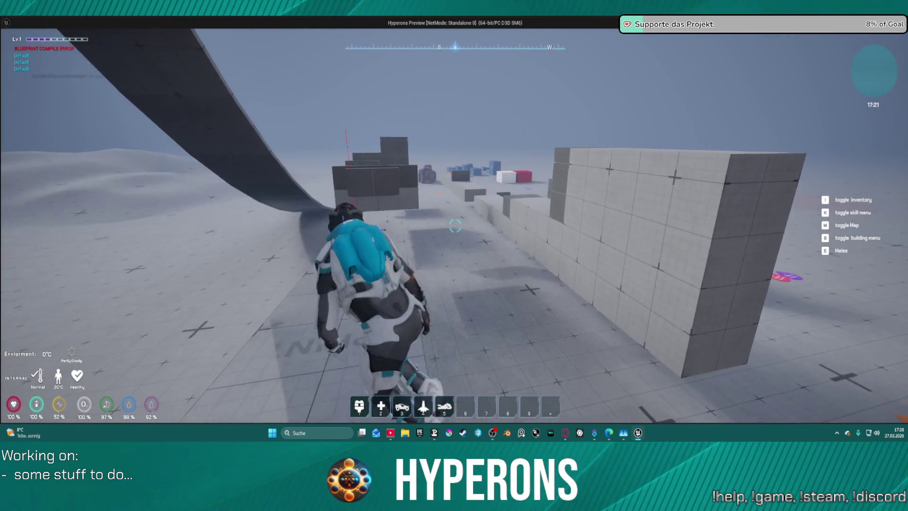
{"action": "key", "text": "w"}
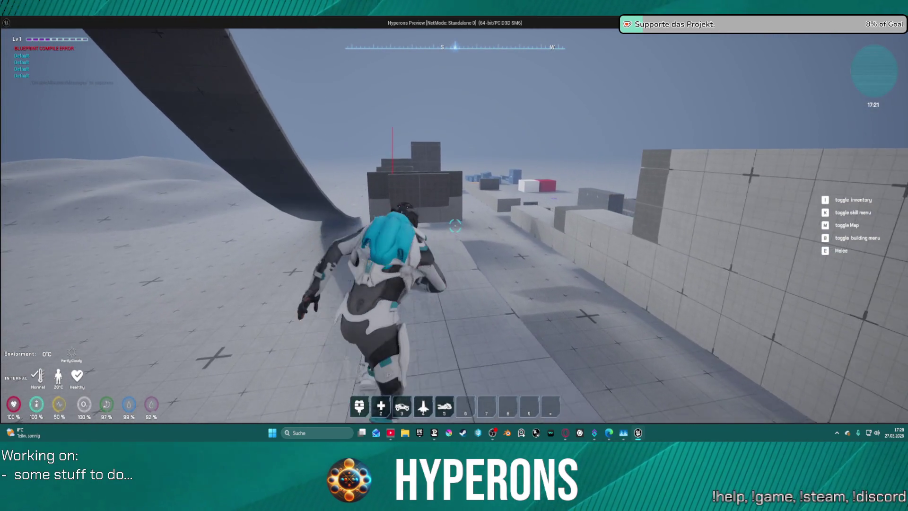
{"action": "key", "text": "w"}
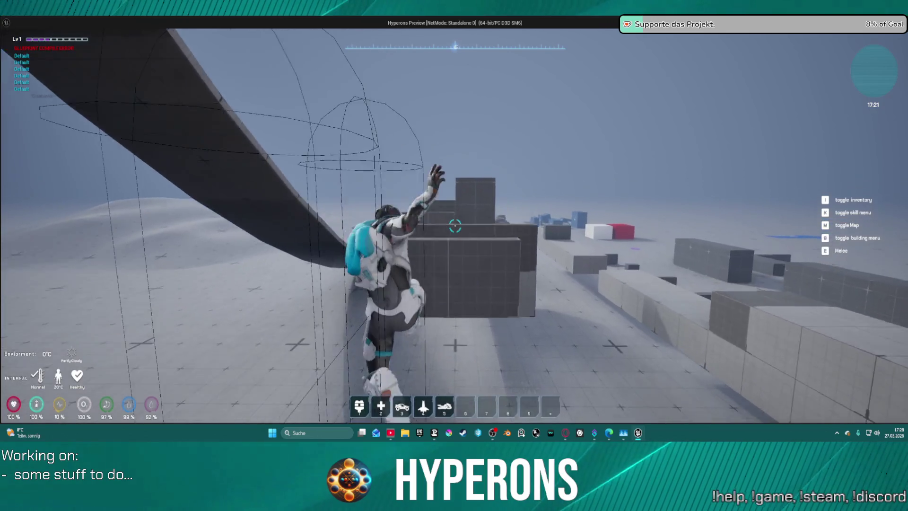
{"action": "key", "text": "w"}
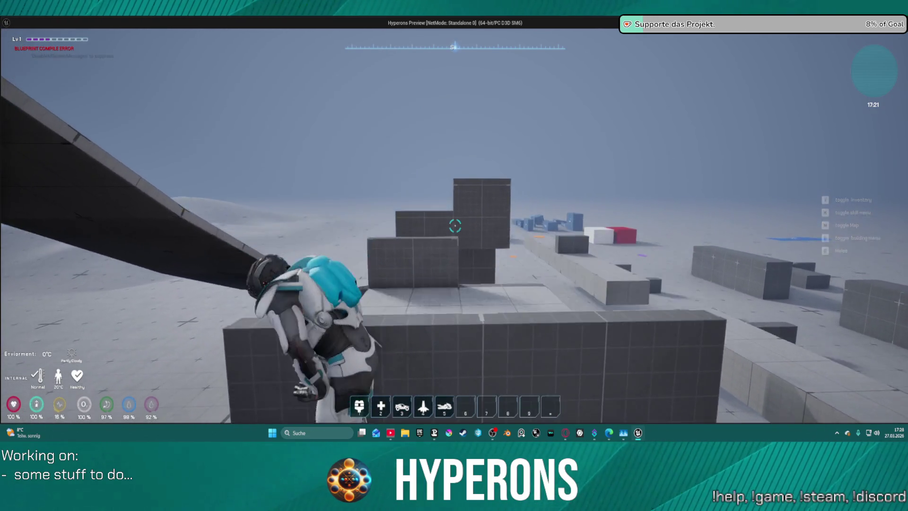
{"action": "key", "text": "s"}
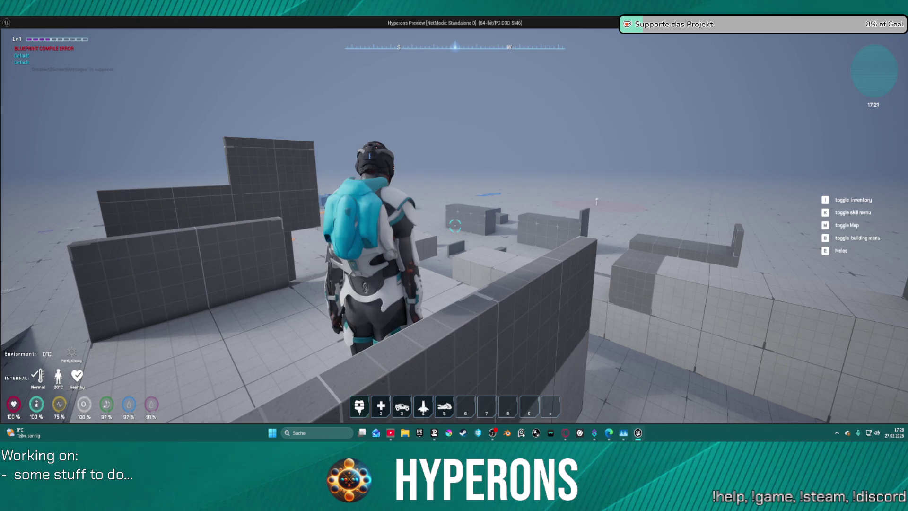
- Drop to the floor, climb onto the white block, and leap off it
{"action": "key", "text": "w"}
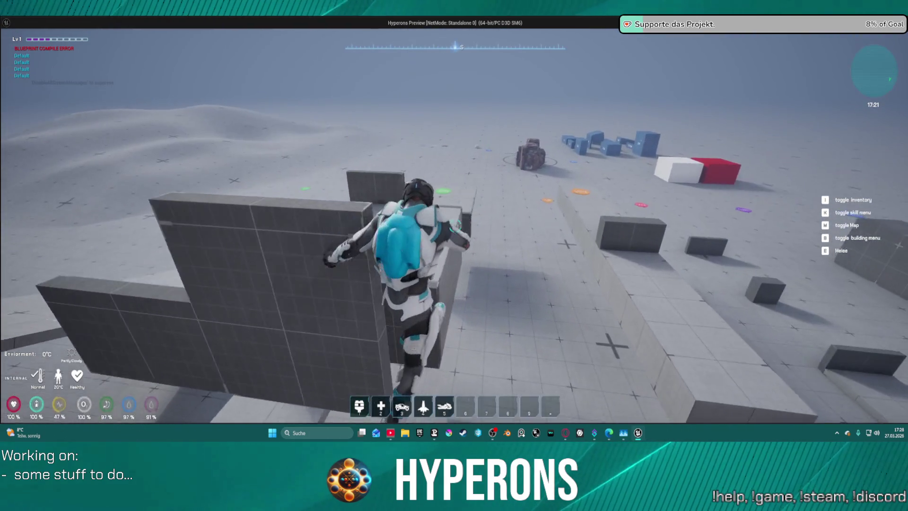
{"action": "key", "text": "w"}
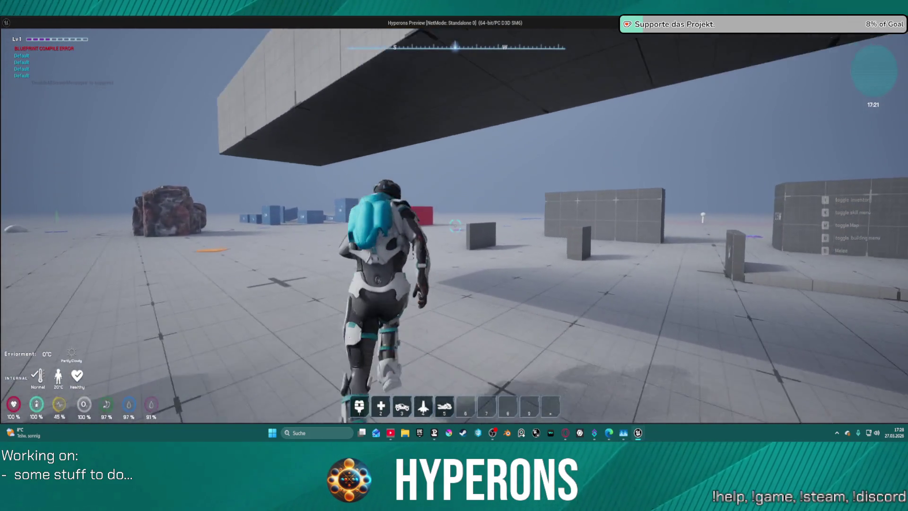
{"action": "key", "text": "w"}
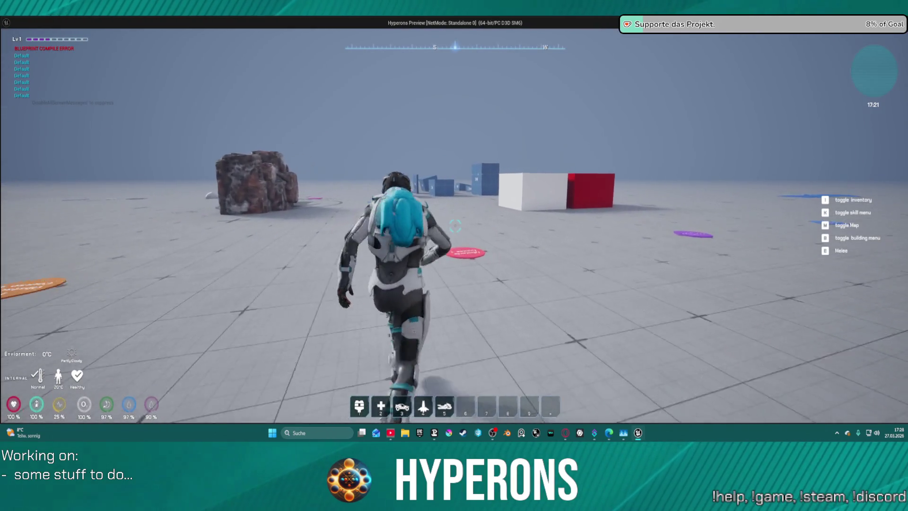
{"action": "key", "text": "d"}
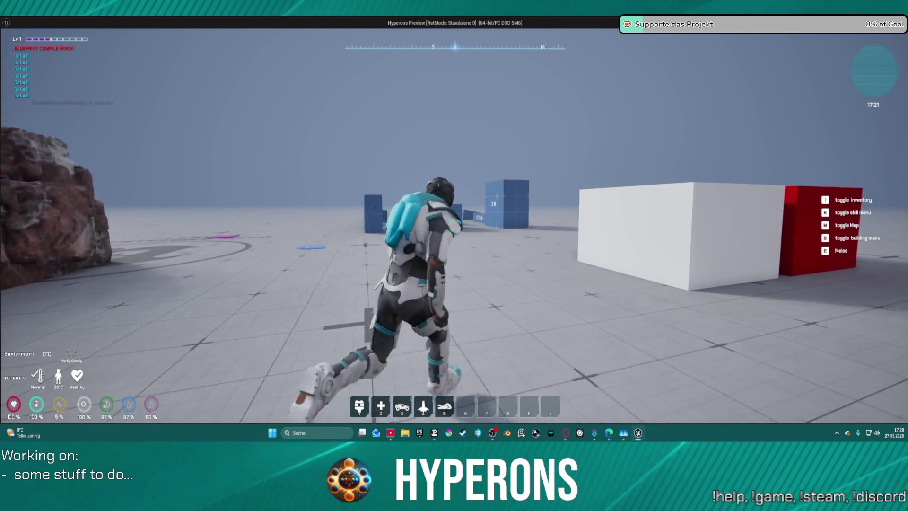
{"action": "key", "text": "w"}
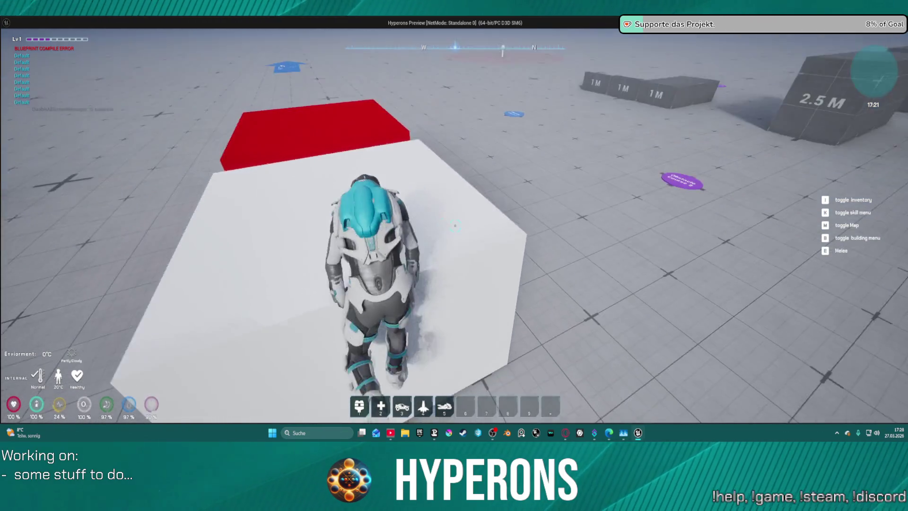
{"action": "key", "text": "space"}
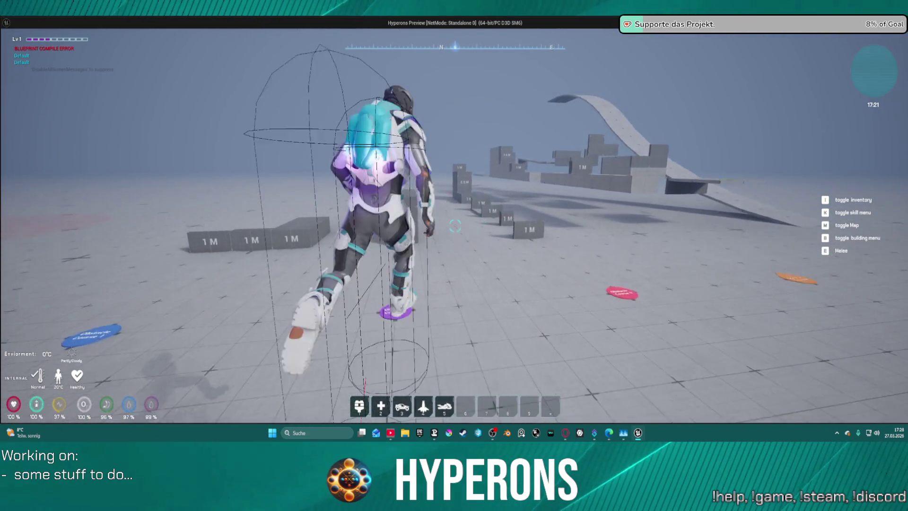
- Climb the 2.5 M block and run at the grey wall twice, then exit the preview with Esc
{"action": "key", "text": "w"}
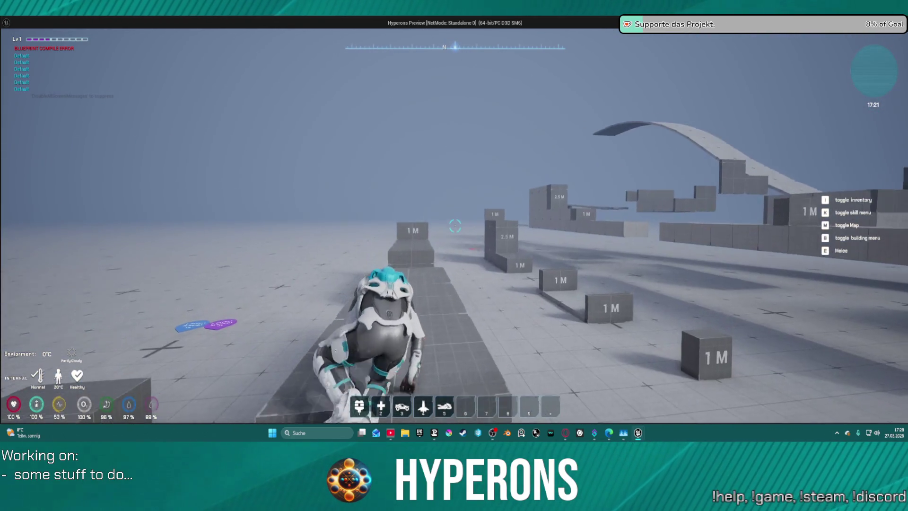
{"action": "key", "text": "w"}
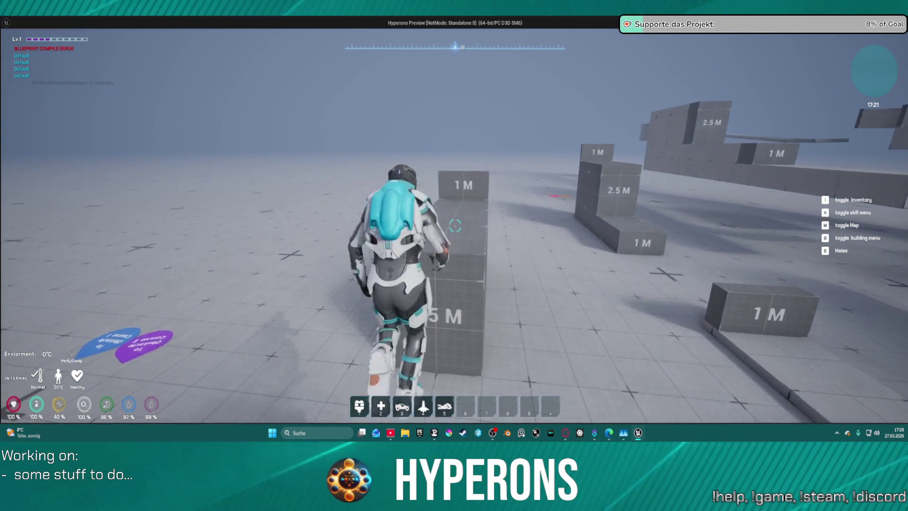
{"action": "key", "text": "w"}
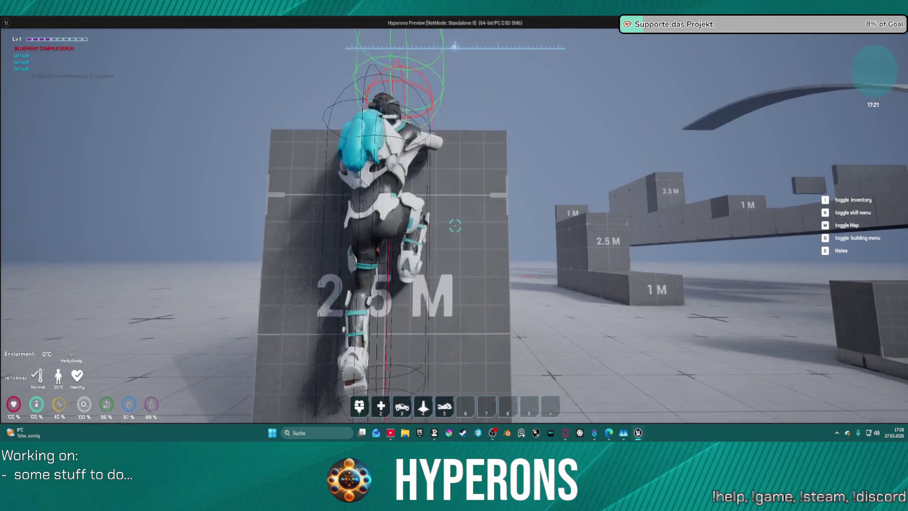
{"action": "key", "text": "s"}
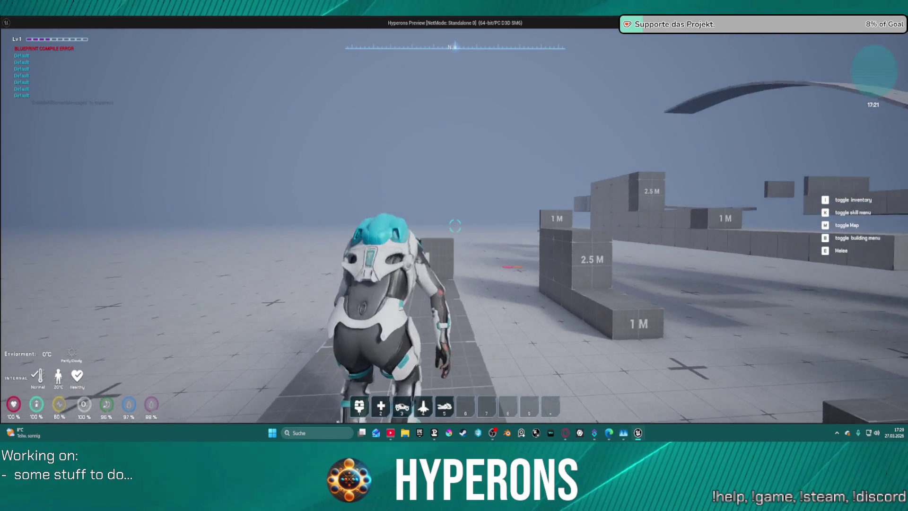
{"action": "key", "text": "w"}
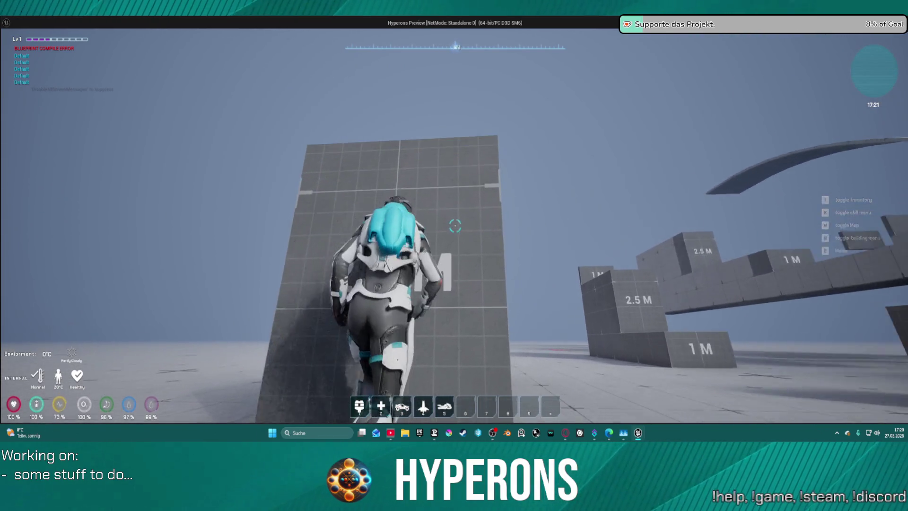
{"action": "key", "text": "s"}
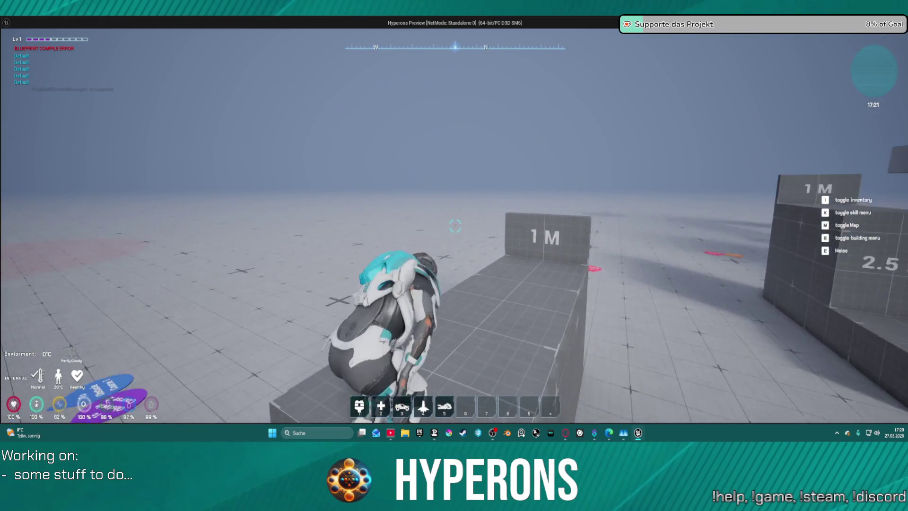
{"action": "key", "text": "w"}
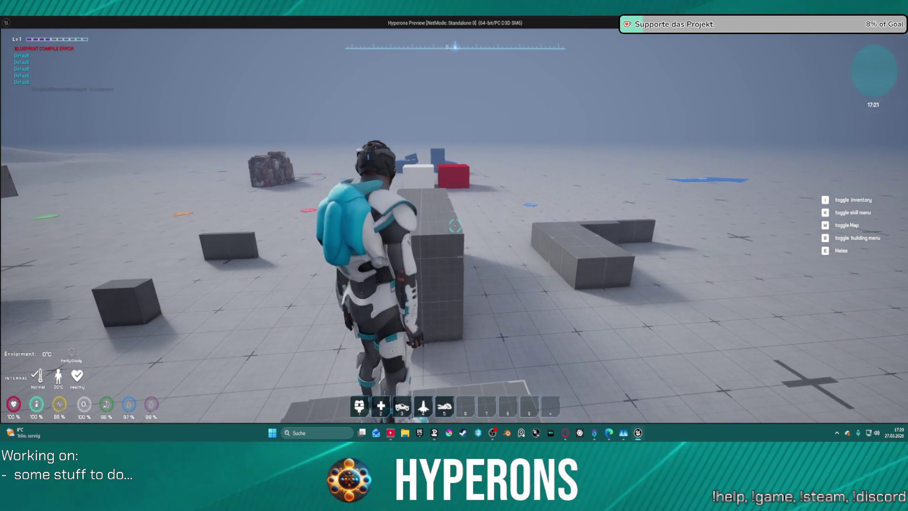
{"action": "key", "text": "Escape"}
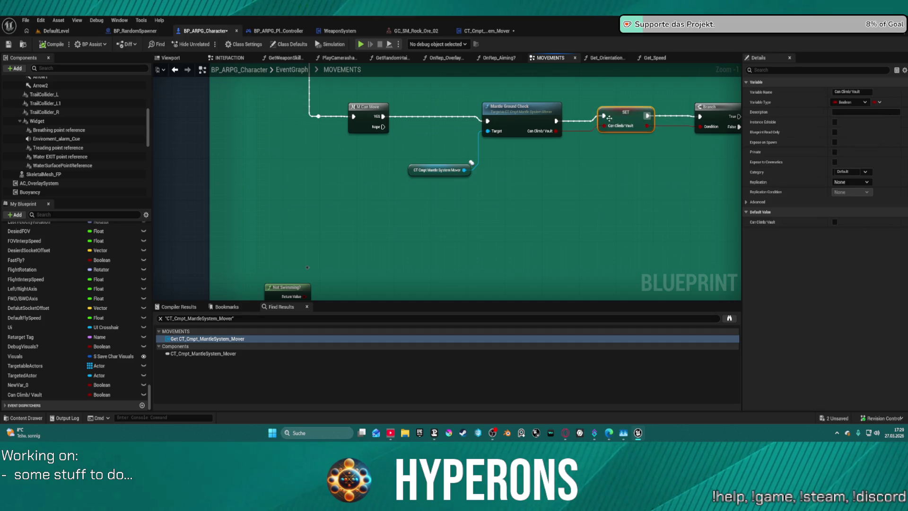
- Pan the MOVEMENTS graph to review the Jump event, Branch, traversal and Mantle Ground Check nodes
{"action": "left_click_drag", "start_coordinate": [624, 118], "coordinate": [631, 211]}
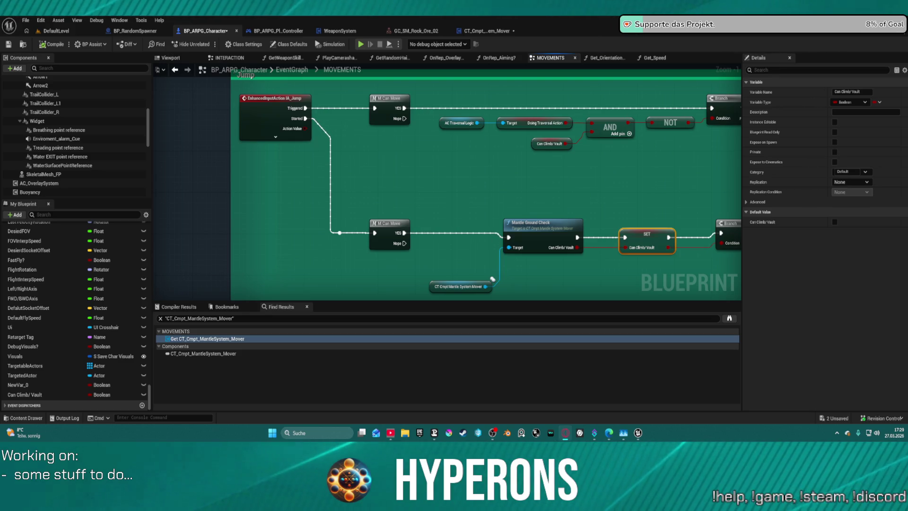
{"action": "mouse_move", "coordinate": [522, 203]}
{"action": "left_mouse_down"}
{"action": "mouse_move", "coordinate": [314, 199]}
{"action": "mouse_move", "coordinate": [241, 111]}
{"action": "mouse_move", "coordinate": [206, 105]}
{"action": "mouse_move", "coordinate": [185, 138]}
{"action": "mouse_move", "coordinate": [160, 227]}
{"action": "mouse_move", "coordinate": [225, 112]}
{"action": "mouse_move", "coordinate": [215, 87]}
{"action": "mouse_move", "coordinate": [42, 95]}
{"action": "left_mouse_up"}
{"action": "mouse_move", "coordinate": [341, 227]}
{"action": "left_mouse_down"}
{"action": "mouse_move", "coordinate": [386, 182]}
{"action": "mouse_move", "coordinate": [456, 163]}
{"action": "mouse_move", "coordinate": [447, 144]}
{"action": "mouse_move", "coordinate": [450, 254]}
{"action": "mouse_move", "coordinate": [432, 151]}
{"action": "mouse_move", "coordinate": [429, 160]}
{"action": "left_mouse_up"}
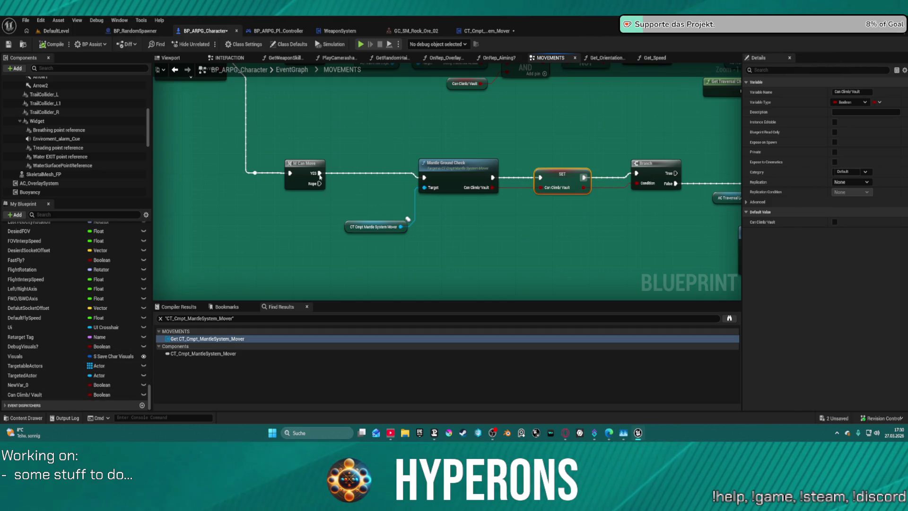
{"action": "mouse_move", "coordinate": [321, 173]}
{"action": "left_mouse_down"}
{"action": "mouse_move", "coordinate": [507, 208]}
{"action": "mouse_move", "coordinate": [377, 209]}
{"action": "mouse_move", "coordinate": [461, 180]}
{"action": "left_mouse_up"}
- Add a Character Mover reference and a Get Velocity node wired from it
{"action": "right_click", "coordinate": [374, 223]}
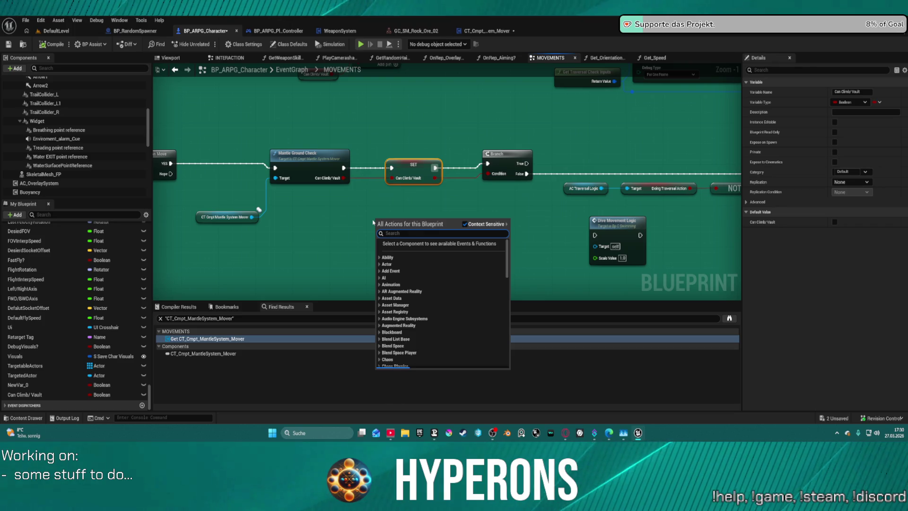
{"action": "scroll", "coordinate": [373, 222], "scroll_direction": "down", "scroll_amount": 15}
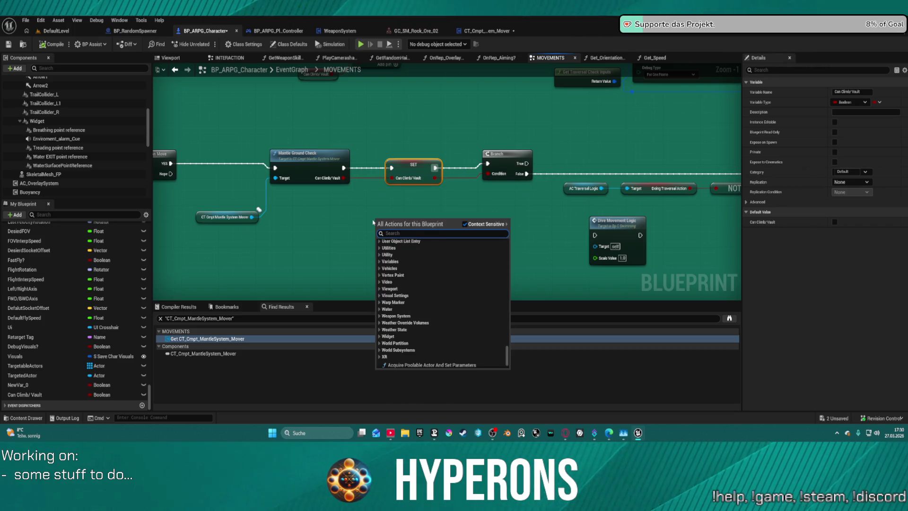
{"action": "type", "text": "cha"}
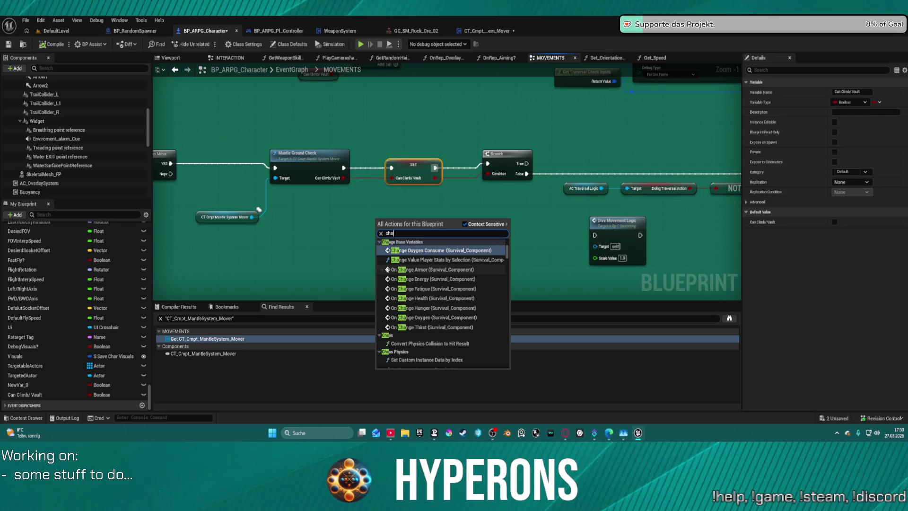
{"action": "type", "text": "ra"}
{"action": "type", "text": " mover"}
{"action": "left_click", "coordinate": [387, 270]}
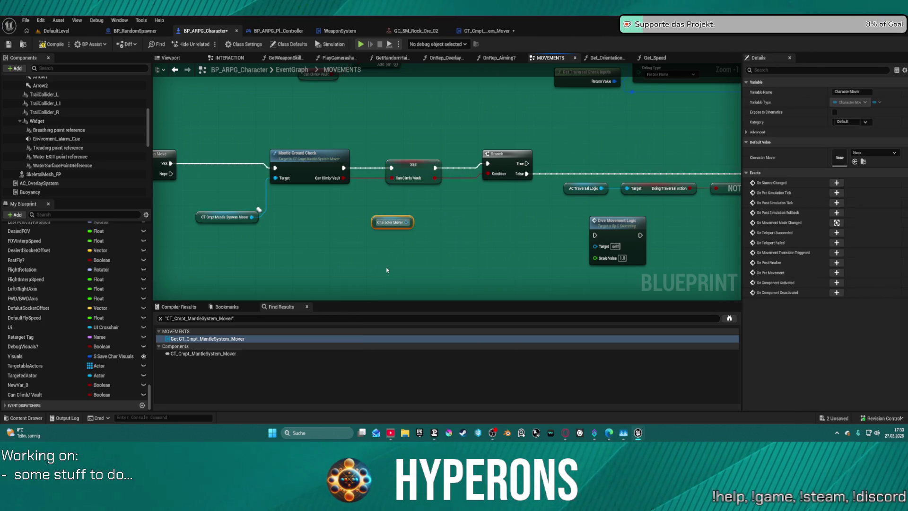
{"action": "left_click_drag", "start_coordinate": [407, 222], "coordinate": [457, 230]}
{"action": "type", "text": "velo"}
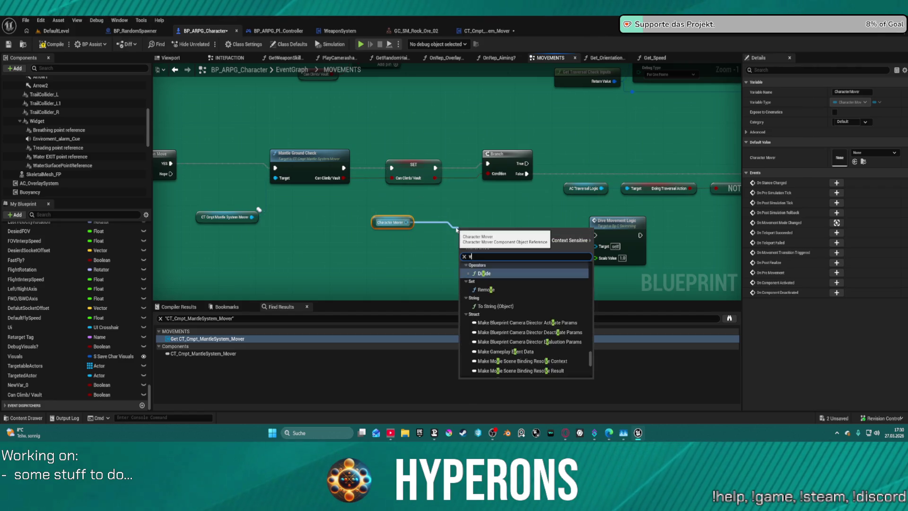
{"action": "key", "text": "Return"}
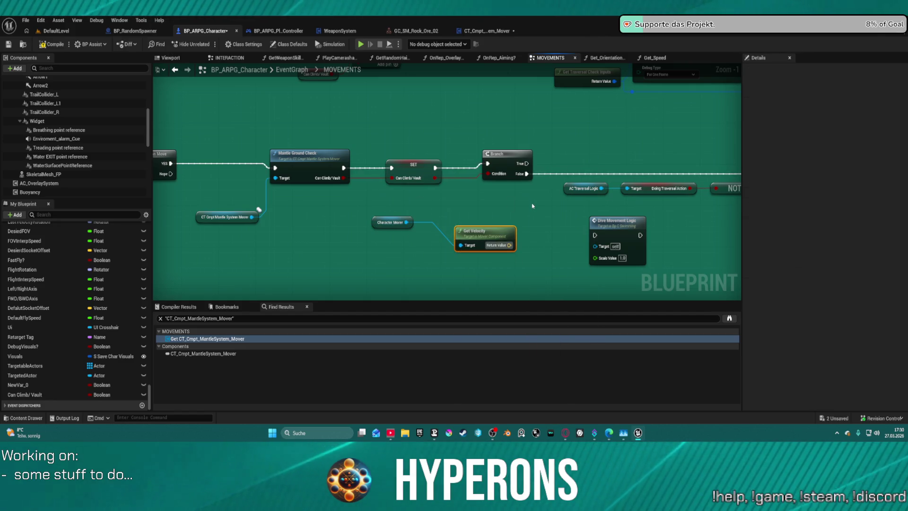
- Add a greater-than comparison and a Vector Length XY node after Get Velocity
{"action": "left_click_drag", "start_coordinate": [509, 245], "coordinate": [519, 241]}
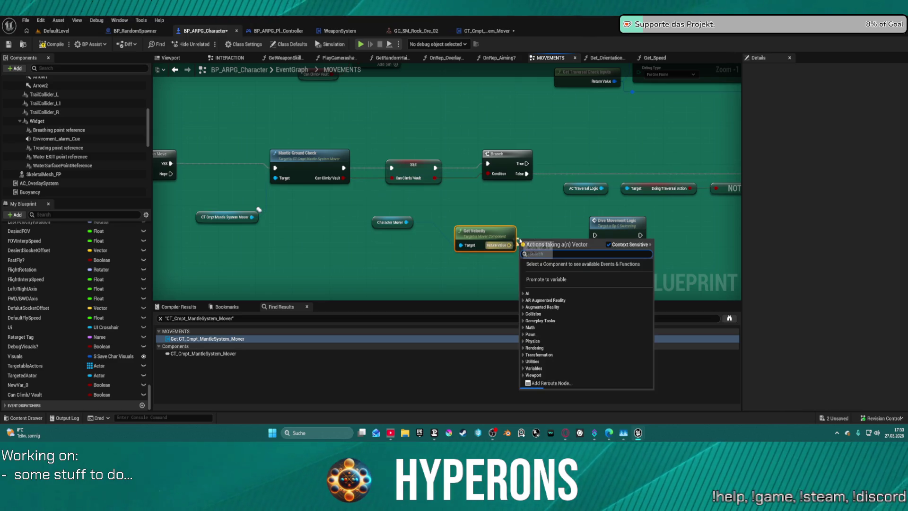
{"action": "type", "text": "great"}
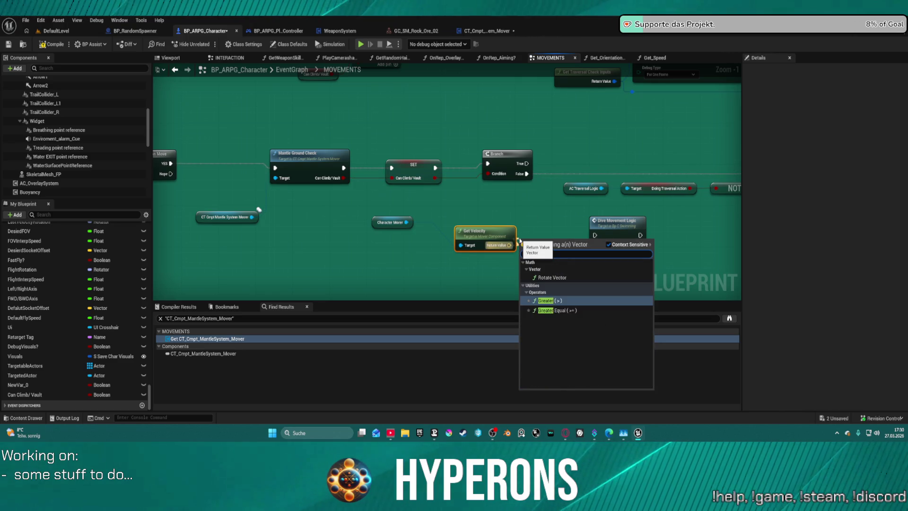
{"action": "key", "text": "Return"}
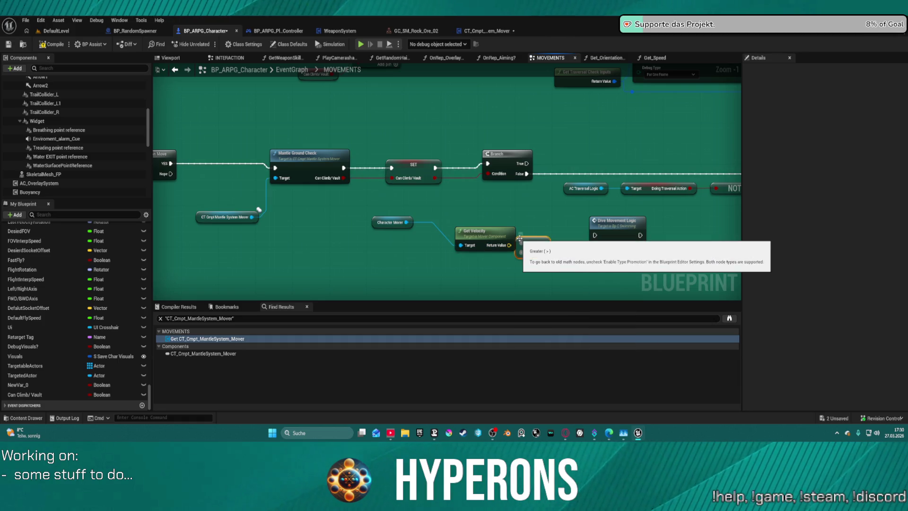
{"action": "mouse_move", "coordinate": [374, 219]}
{"action": "left_mouse_down"}
{"action": "mouse_move", "coordinate": [462, 266]}
{"action": "mouse_move", "coordinate": [346, 247]}
{"action": "left_mouse_up"}
{"action": "mouse_move", "coordinate": [488, 232]}
{"action": "left_mouse_down"}
{"action": "mouse_move", "coordinate": [436, 232]}
{"action": "mouse_move", "coordinate": [485, 256]}
{"action": "left_mouse_up"}
{"action": "type", "text": "x"}
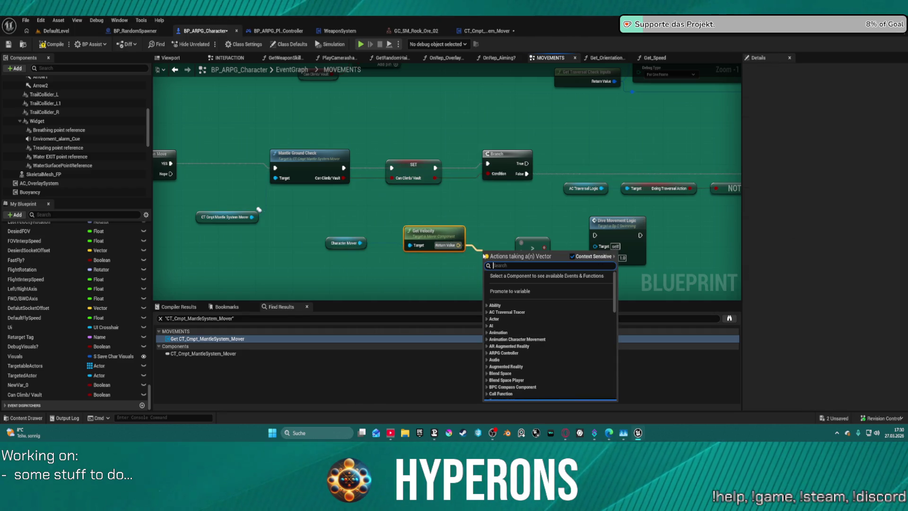
{"action": "type", "text": "y"}
{"action": "key", "text": "Return"}
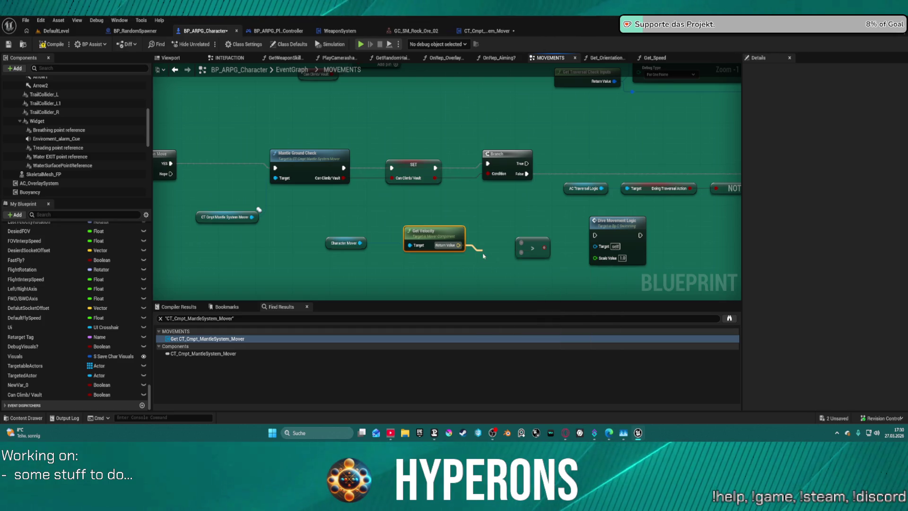
{"action": "left_click_drag", "start_coordinate": [500, 248], "coordinate": [546, 238]}
- Shift the velocity nodes left and place the comparison beside Vector Length XY
{"action": "left_click_drag", "start_coordinate": [511, 265], "coordinate": [321, 222]}
{"action": "left_click_drag", "start_coordinate": [482, 239], "coordinate": [326, 244]}
{"action": "left_click_drag", "start_coordinate": [540, 248], "coordinate": [437, 237]}
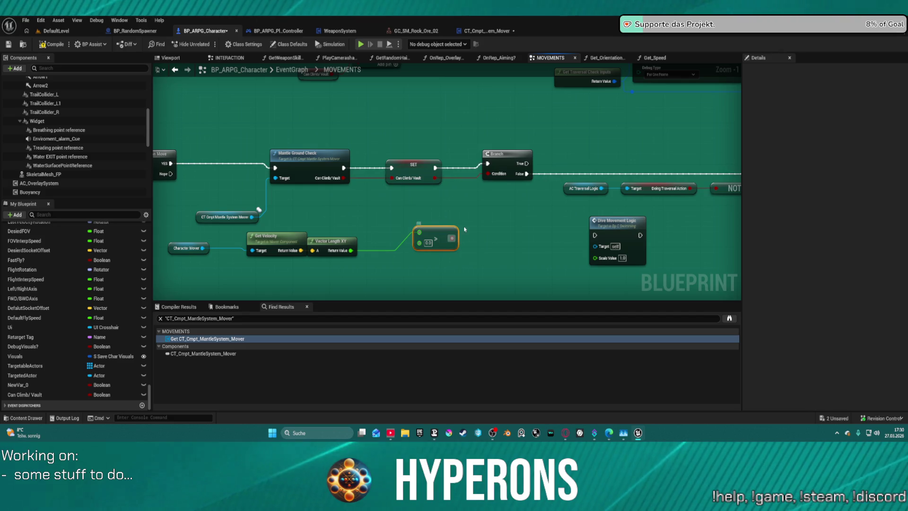
{"action": "left_click_drag", "start_coordinate": [450, 243], "coordinate": [418, 253]}
- Feed the Branch condition an AND of Can Climb/Vault and NOT of the speed comparison
{"action": "left_click_drag", "start_coordinate": [488, 174], "coordinate": [477, 192]}
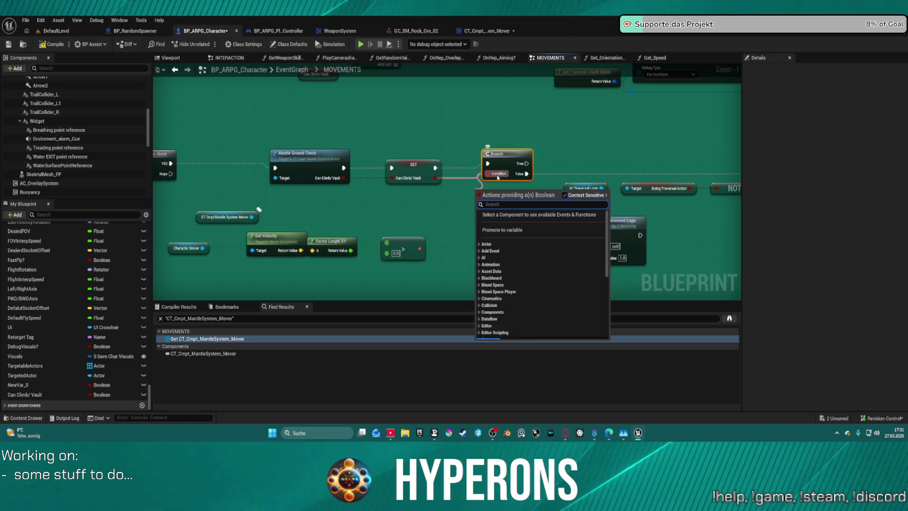
{"action": "type", "text": "and"}
{"action": "key", "text": "Return"}
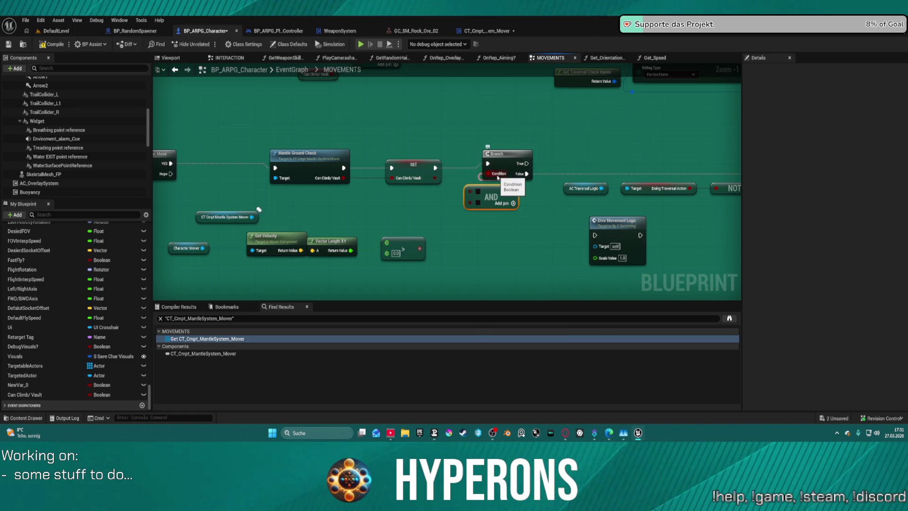
{"action": "mouse_move", "coordinate": [435, 178]}
{"action": "left_mouse_down"}
{"action": "mouse_move", "coordinate": [470, 193]}
{"action": "mouse_move", "coordinate": [440, 231]}
{"action": "left_mouse_up"}
{"action": "type", "text": "n"}
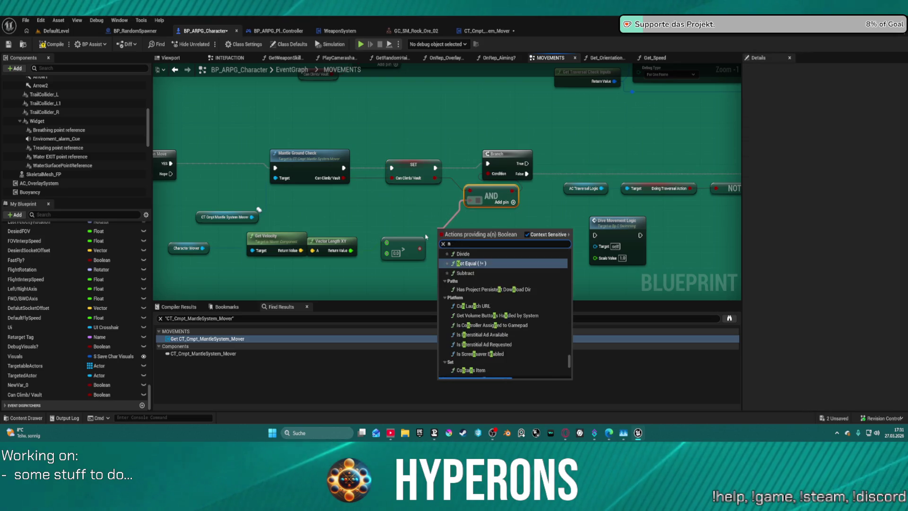
{"action": "type", "text": "ot"}
{"action": "scroll", "coordinate": [426, 237], "scroll_direction": "up", "scroll_amount": 1}
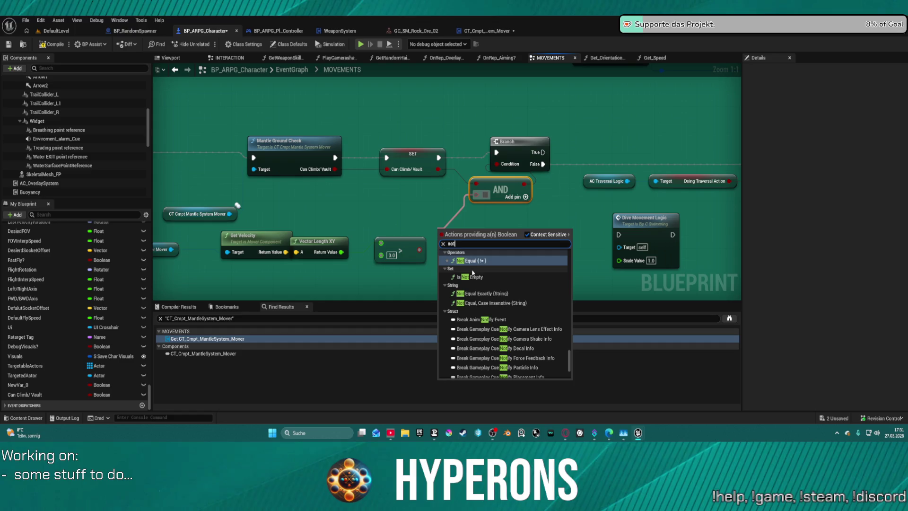
{"action": "type", "text": "bool"}
{"action": "key", "text": "Return"}
{"action": "left_click_drag", "start_coordinate": [419, 250], "coordinate": [445, 232]}
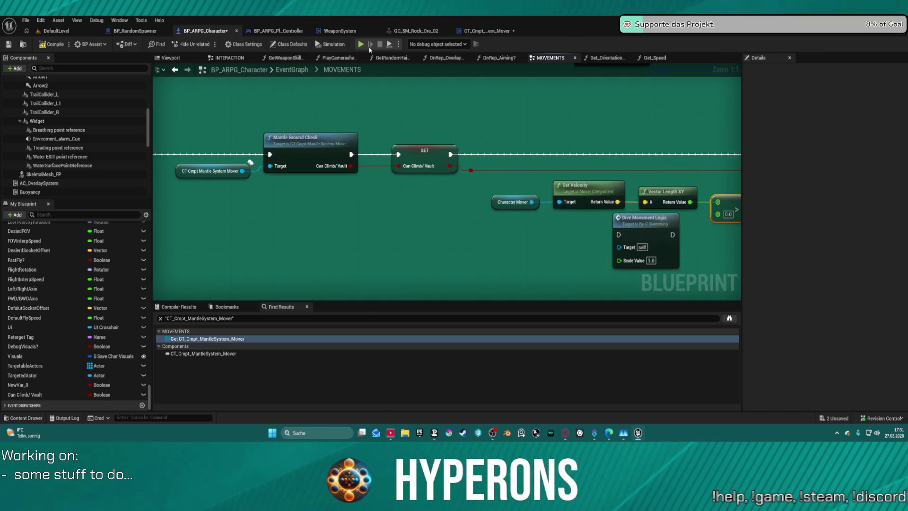
- Compile with F7 and choose Play in Editor in the Blueprint Compilation Errors dialog
{"action": "key", "text": "F7"}
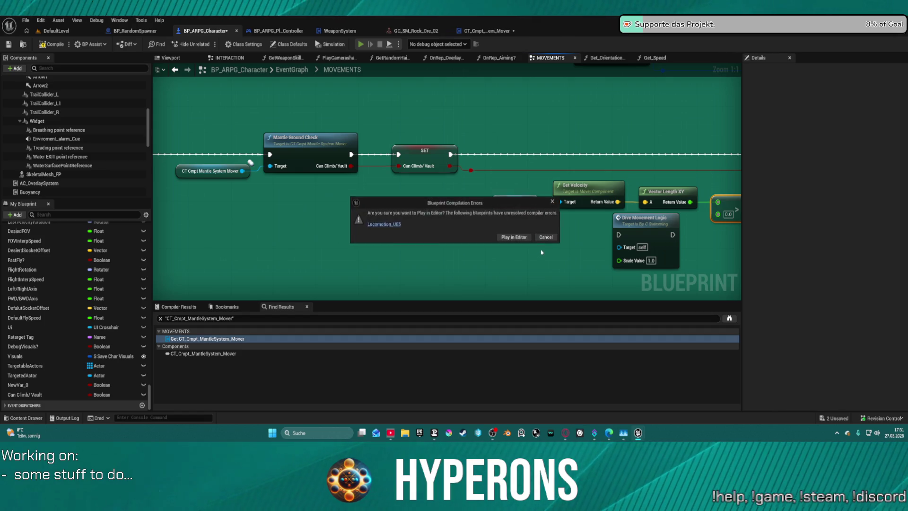
{"action": "left_click", "coordinate": [559, 239]}
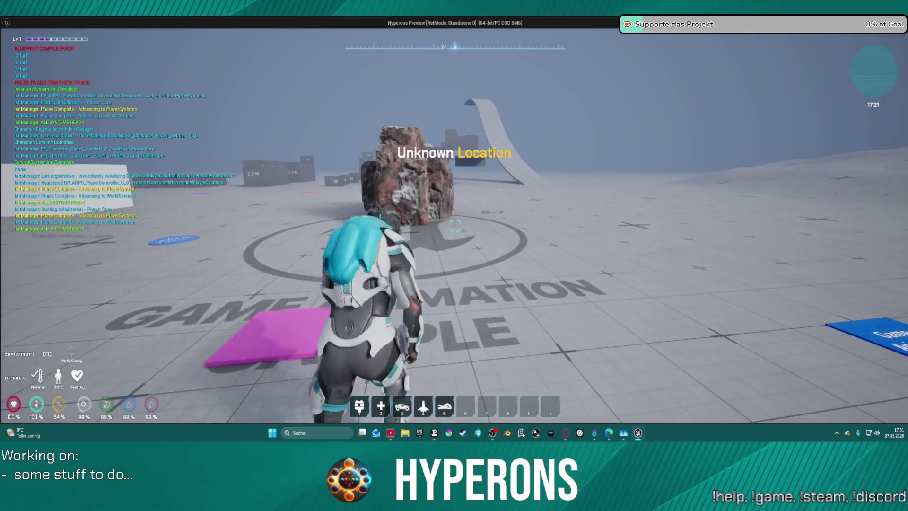
- Run the character into the rock, climb its face onto the top, then back off
{"action": "key", "text": "w"}
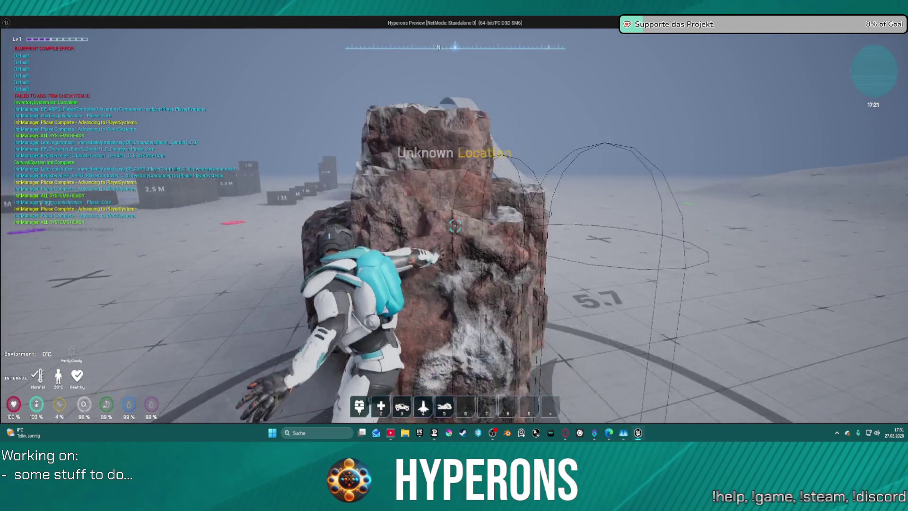
{"action": "key", "text": "w"}
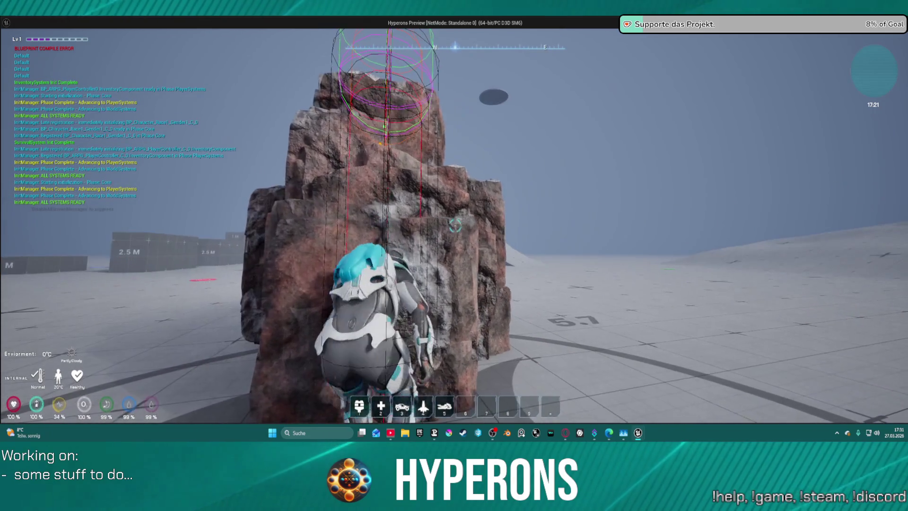
{"action": "key", "text": "s"}
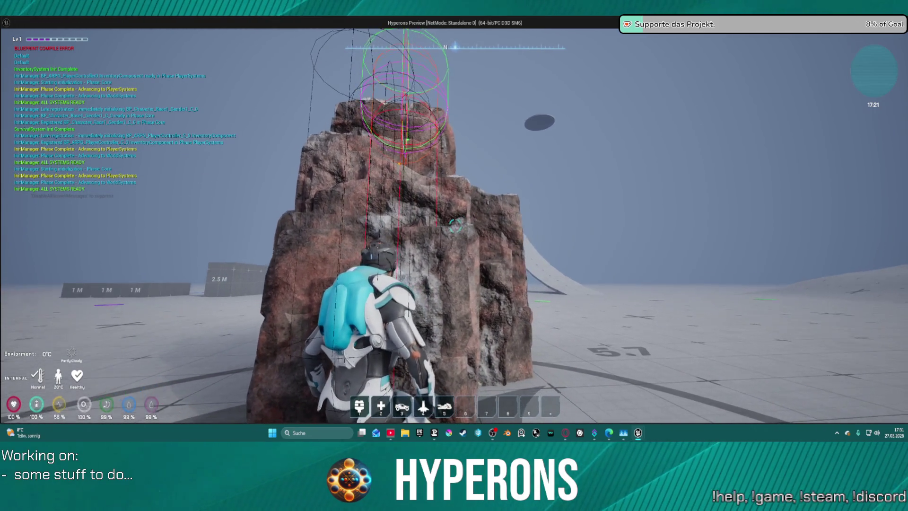
{"action": "key", "text": "w"}
{"action": "key", "text": "w"}
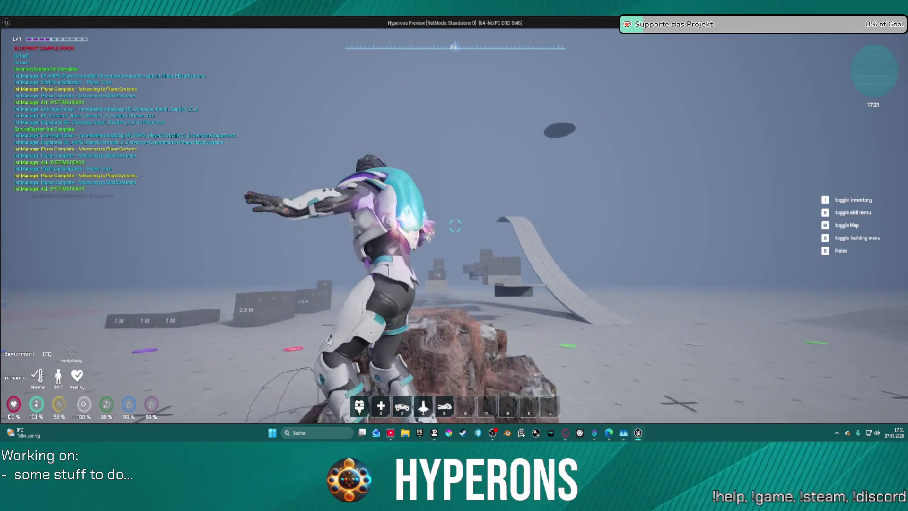
{"action": "key", "text": "w"}
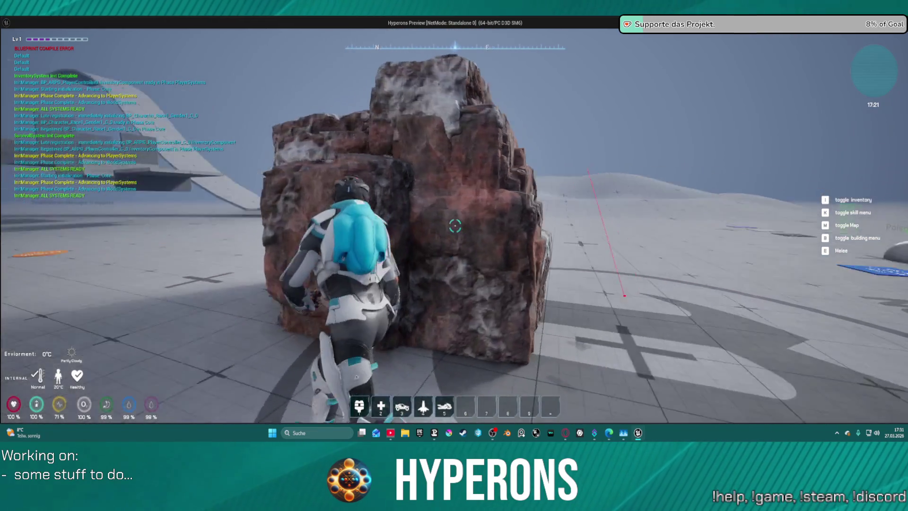
{"action": "key", "text": "w"}
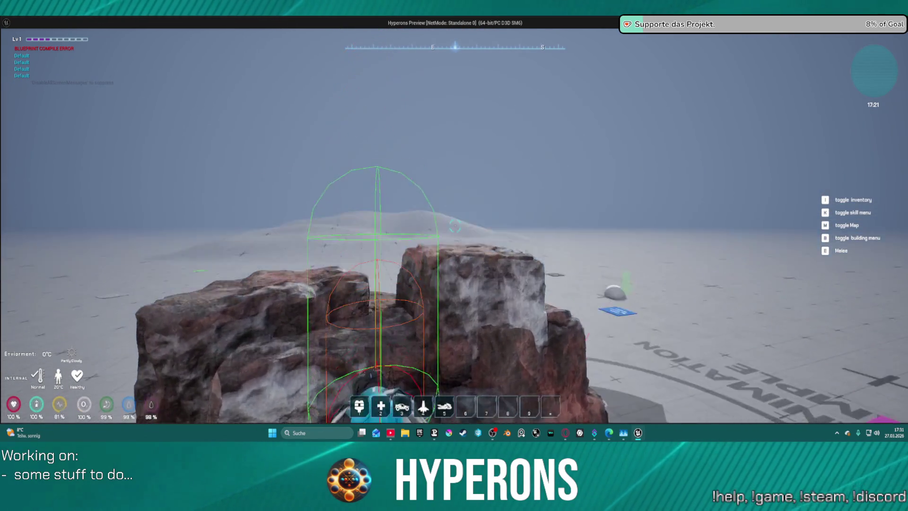
{"action": "key", "text": "w"}
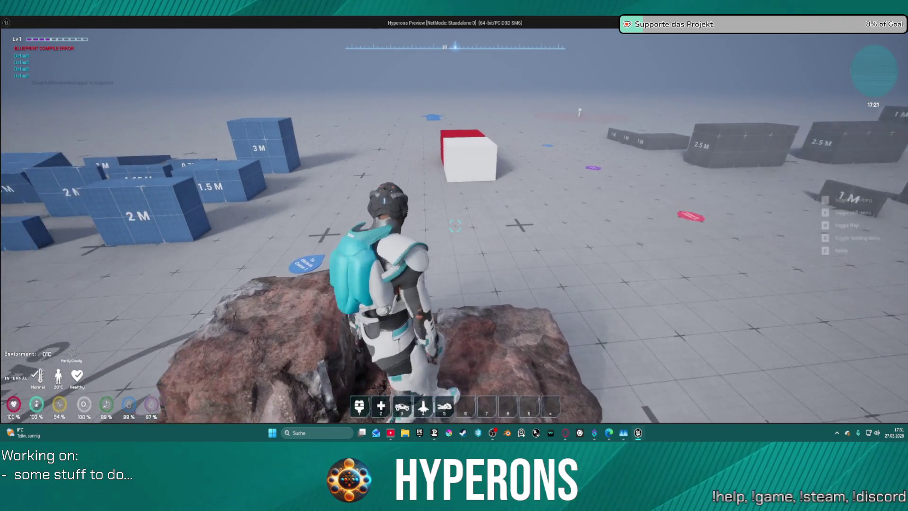
{"action": "key", "text": "s"}
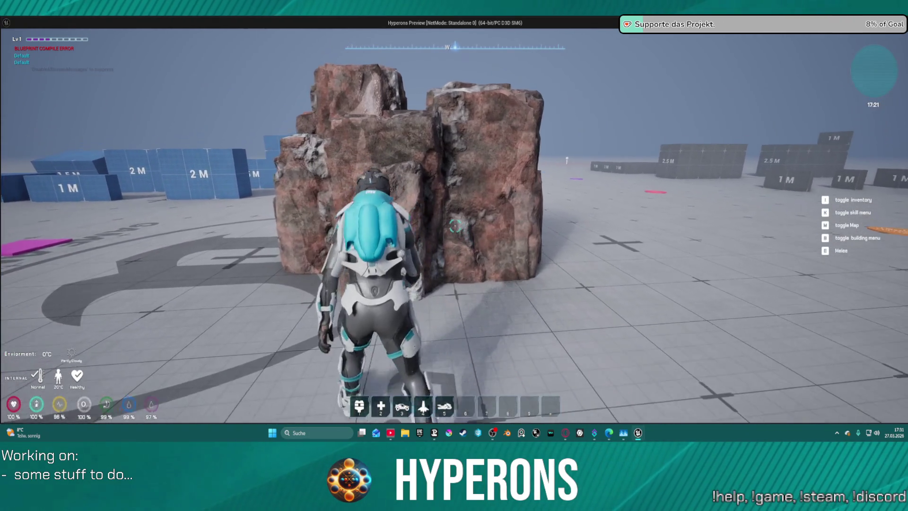
- Climb the rock again, drop off, and mount the grey wall near the 1M and 2.5M blocks
{"action": "key", "text": "w"}
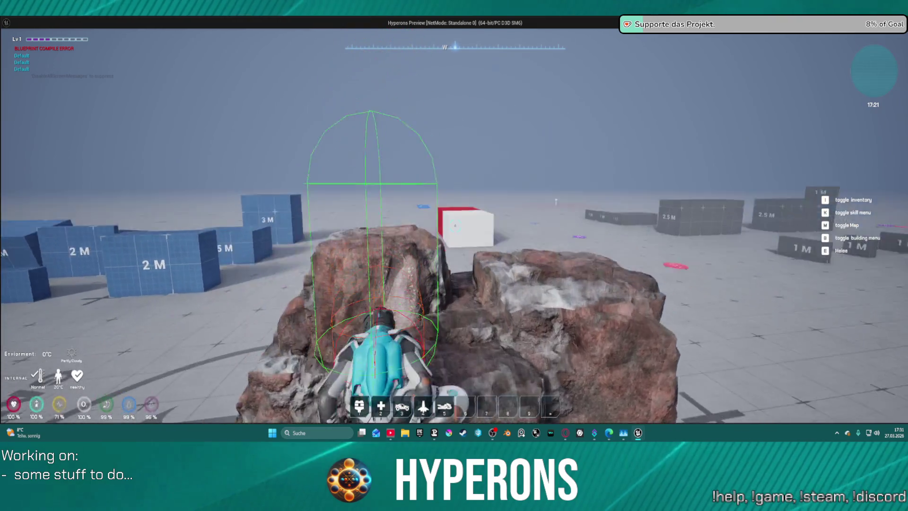
{"action": "key", "text": "w"}
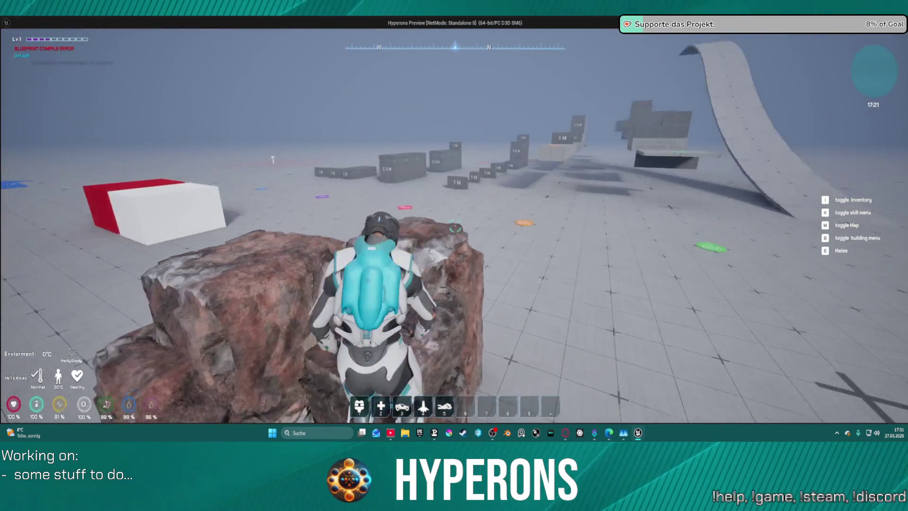
{"action": "key", "text": "w"}
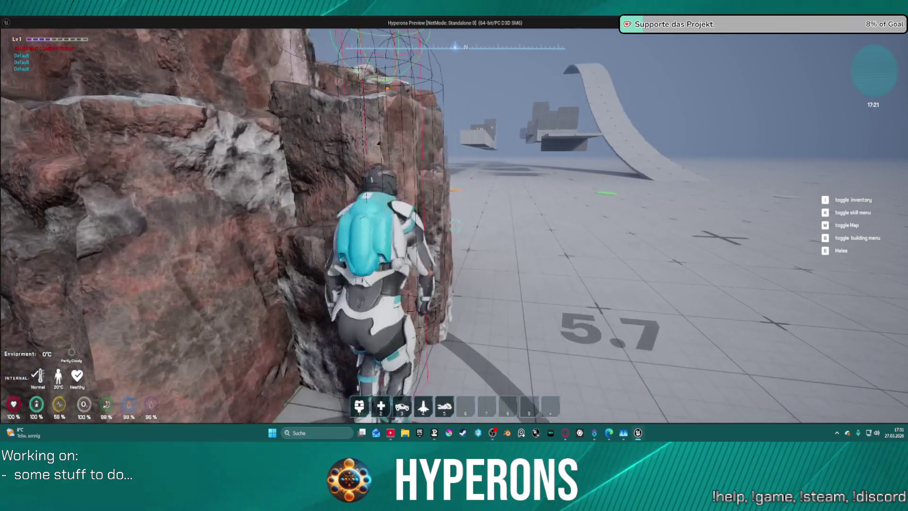
{"action": "key", "text": "w"}
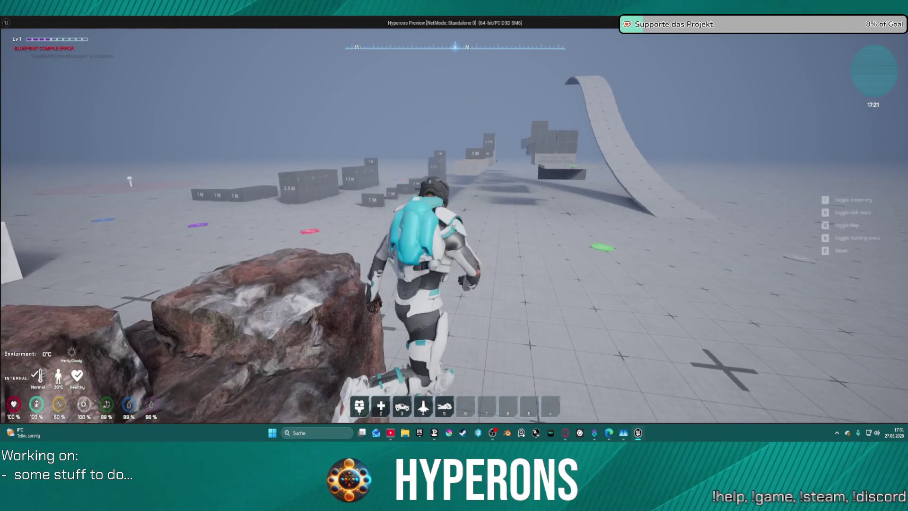
{"action": "key", "text": "w"}
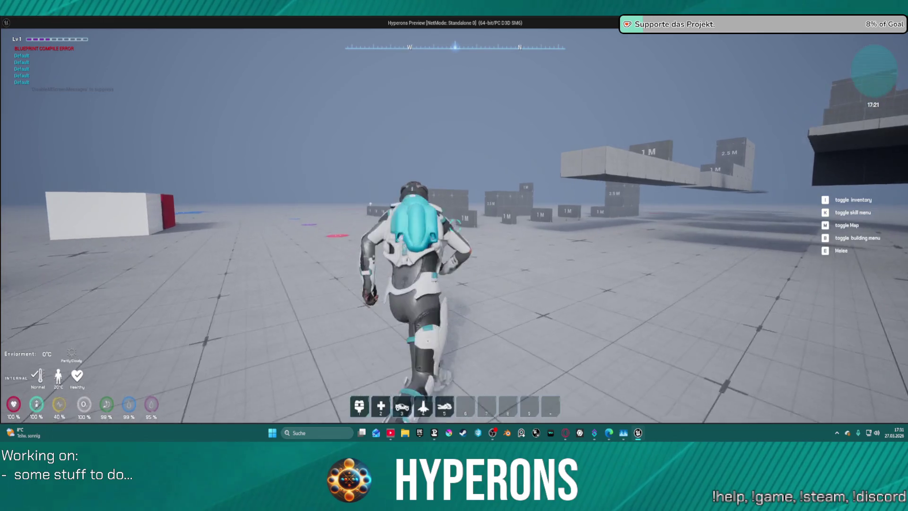
{"action": "key", "text": "w"}
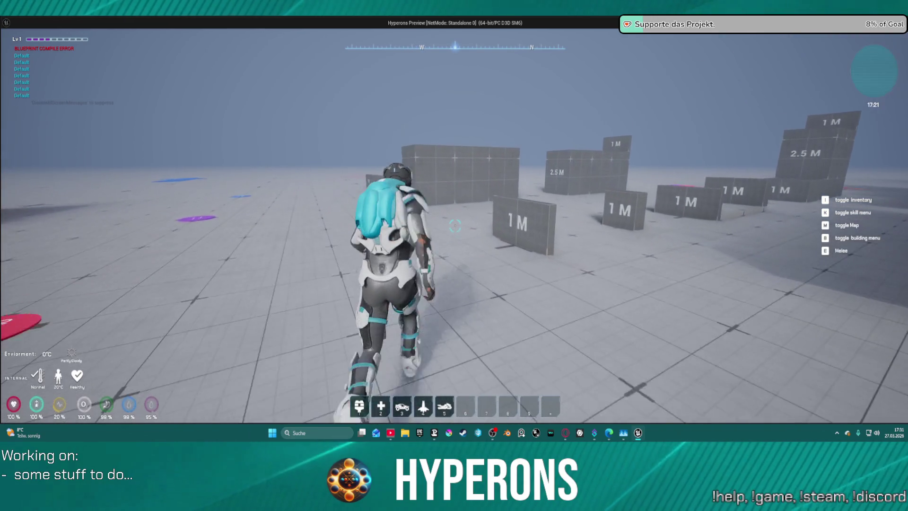
{"action": "key", "text": "w"}
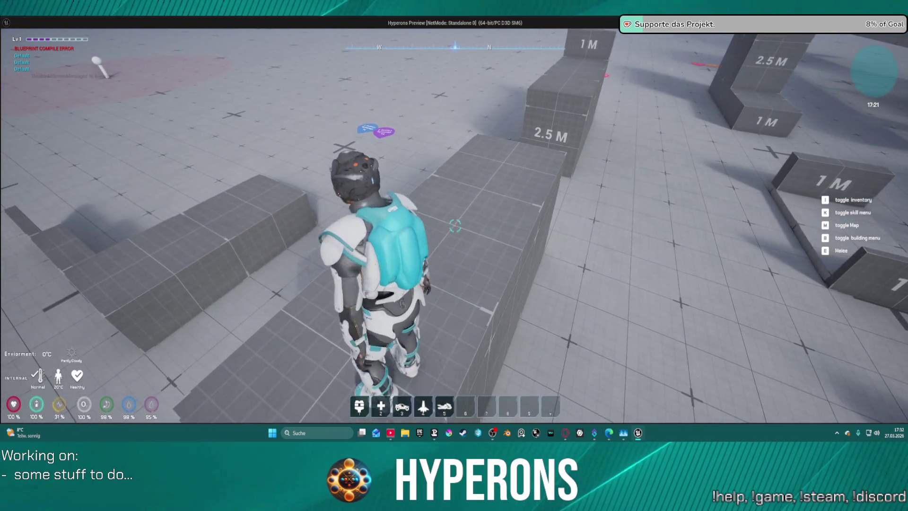
- Step off the wall, run toward the 1M blocks, and mantle onto the low ledge and grey wall
{"action": "key", "text": "w"}
{"action": "key", "text": "w"}
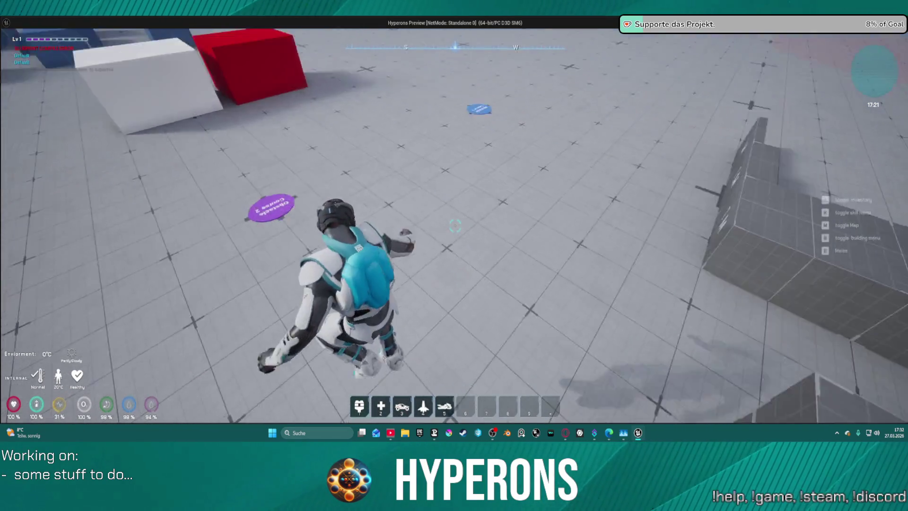
{"action": "key", "text": "w"}
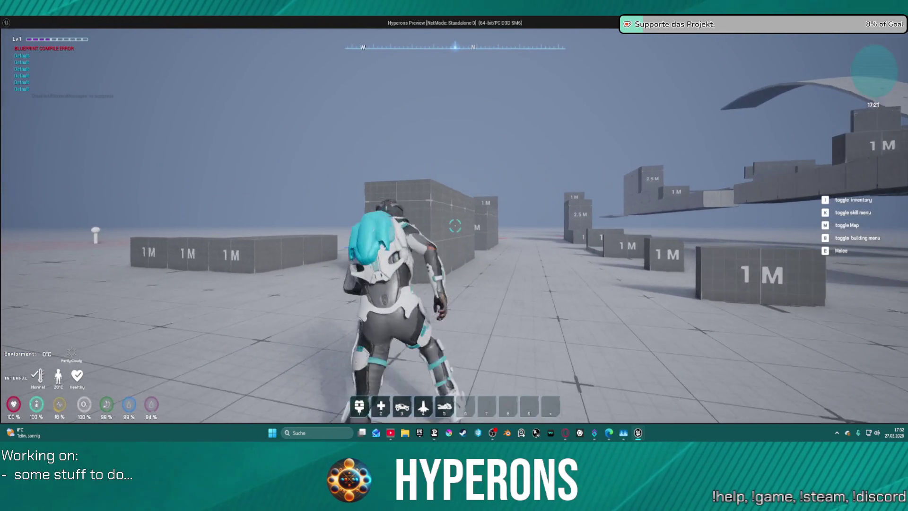
{"action": "key", "text": "w"}
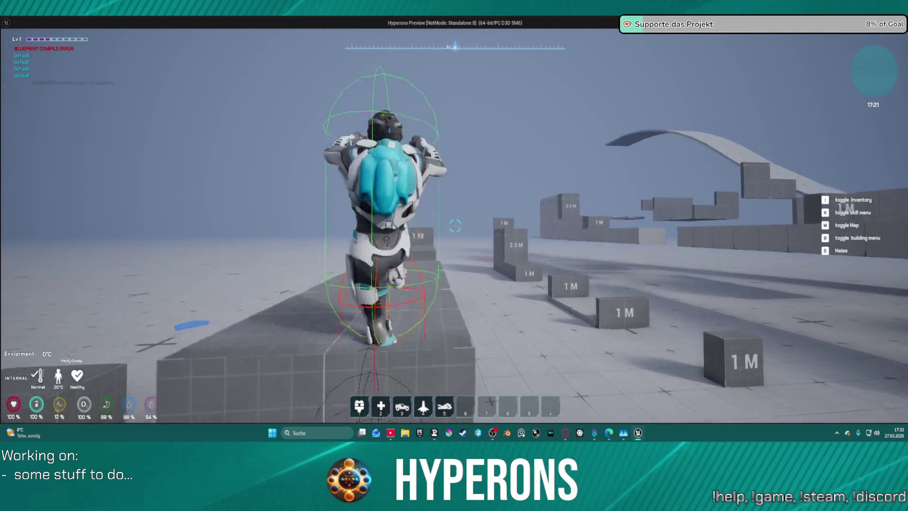
{"action": "key", "text": "w"}
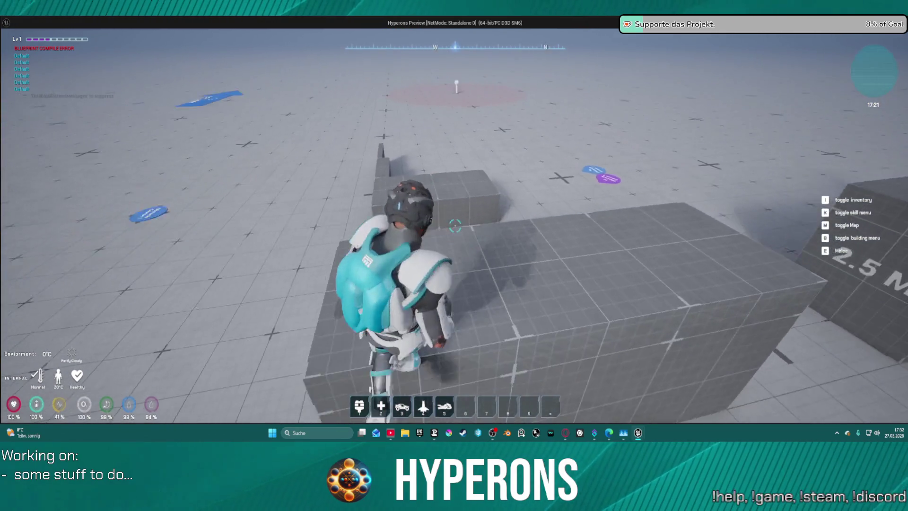
{"action": "key", "text": "w"}
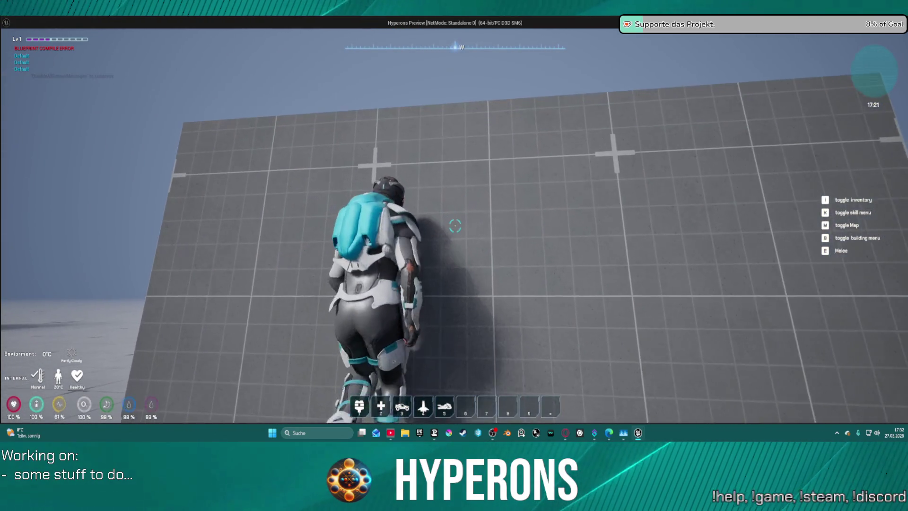
{"action": "key", "text": "w"}
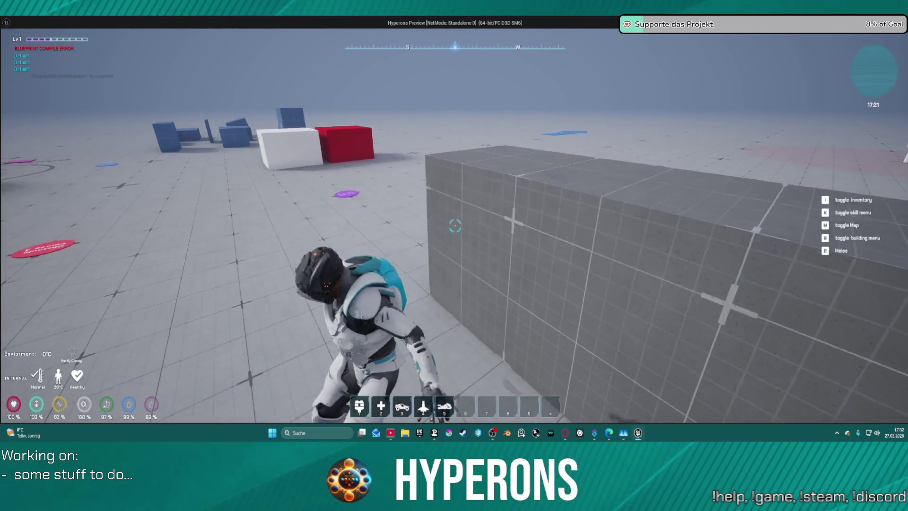
- Climb onto the grey wall top, drop down beside the tall wall, and jump to climb it
{"action": "key", "text": "w"}
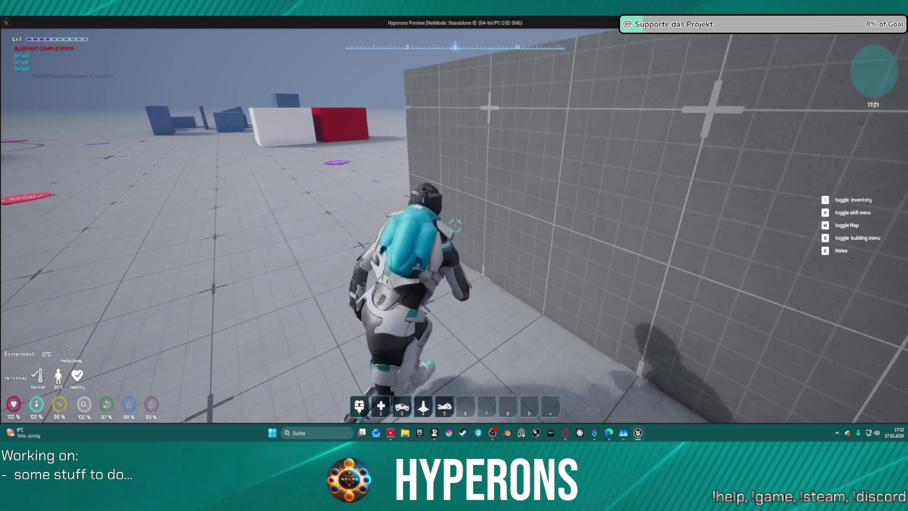
{"action": "key", "text": "w"}
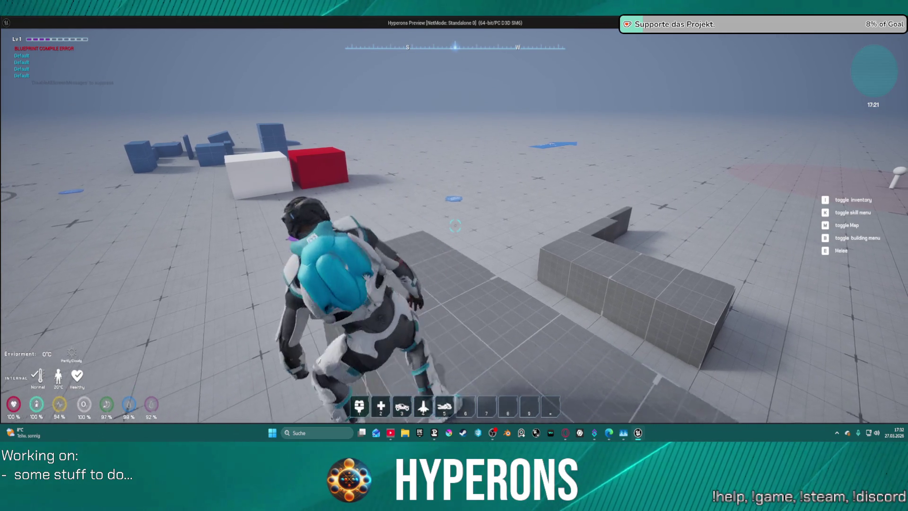
{"action": "key", "text": "w"}
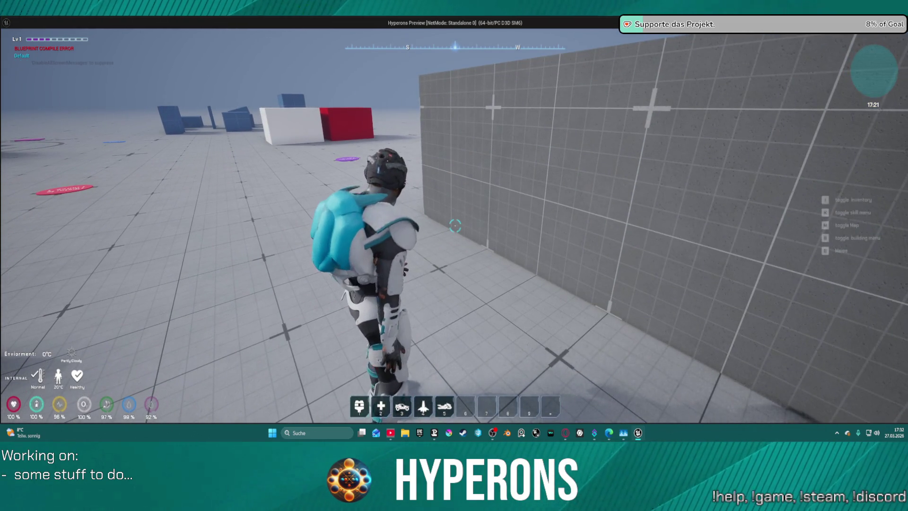
{"action": "key", "text": "space"}
{"action": "key", "text": "w"}
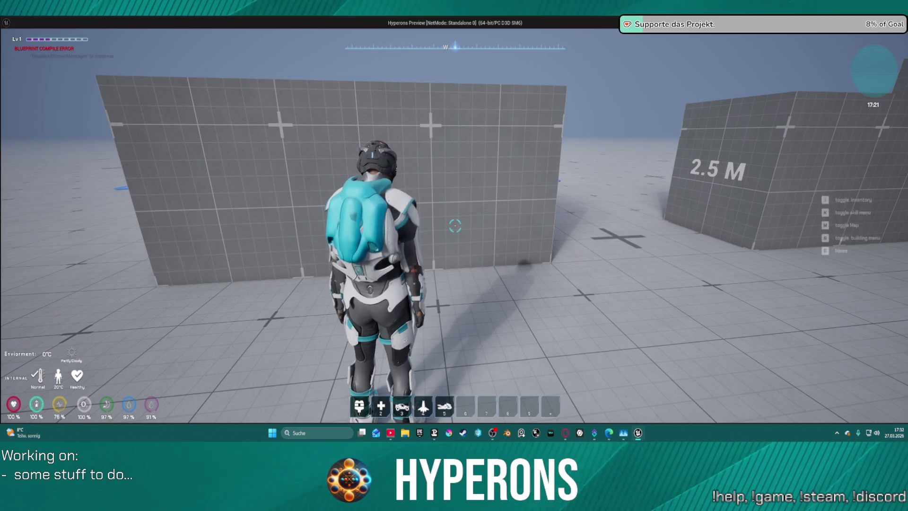
- Climb the tall grid wall onto its top and over onto the block ledge
{"action": "key", "text": "w"}
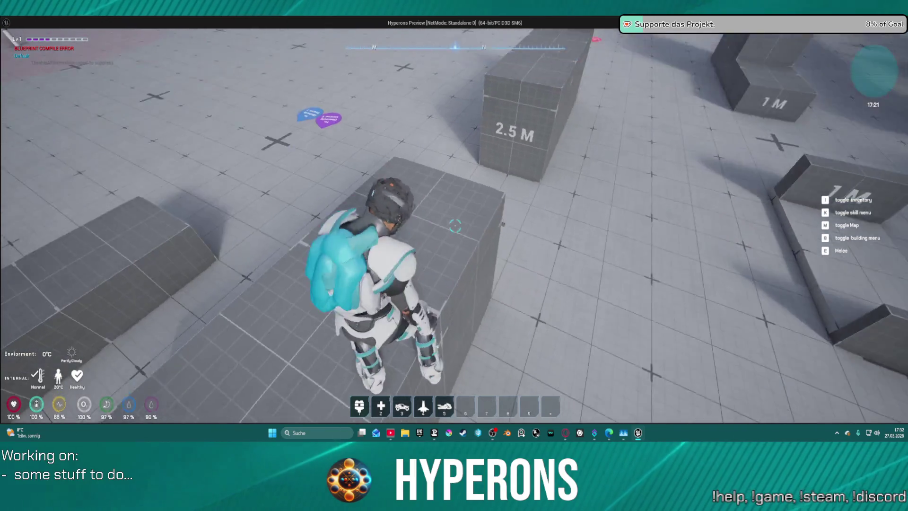
{"action": "key", "text": "w"}
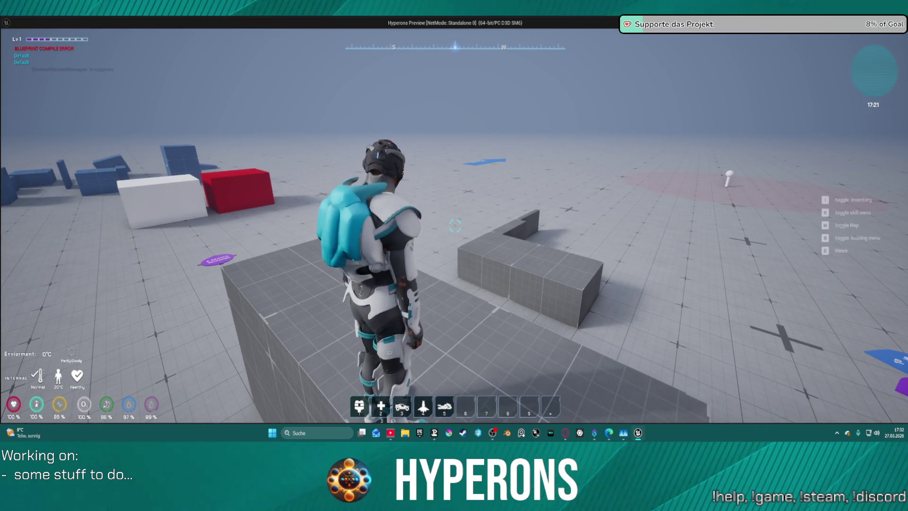
{"action": "key", "text": "w"}
{"action": "key", "text": "w"}
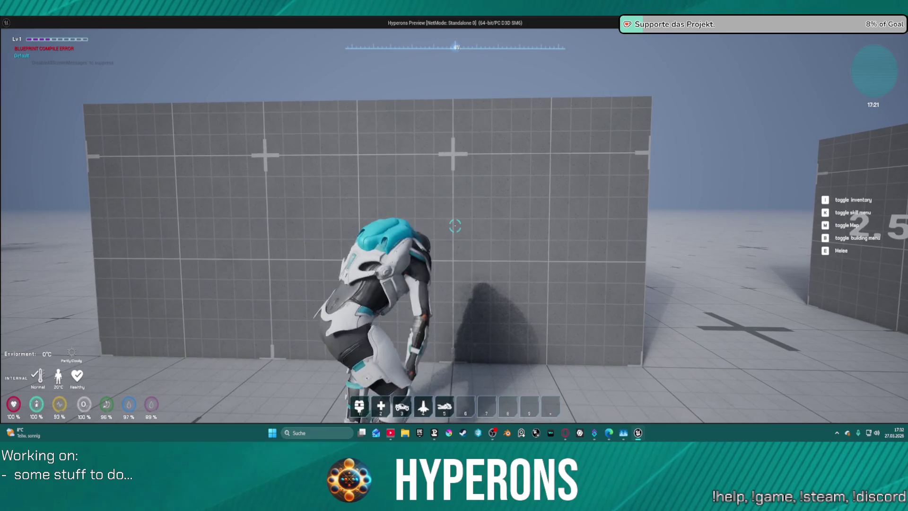
{"action": "key", "text": "w"}
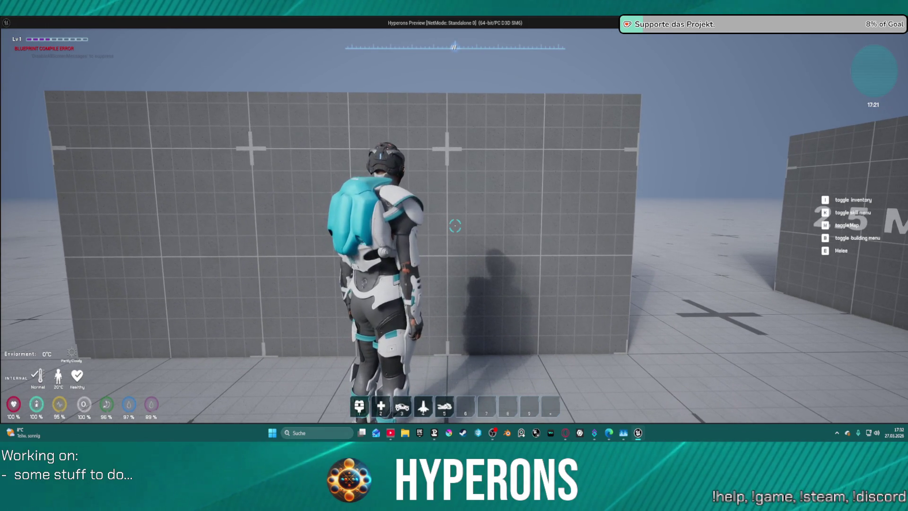
{"action": "key", "text": "w"}
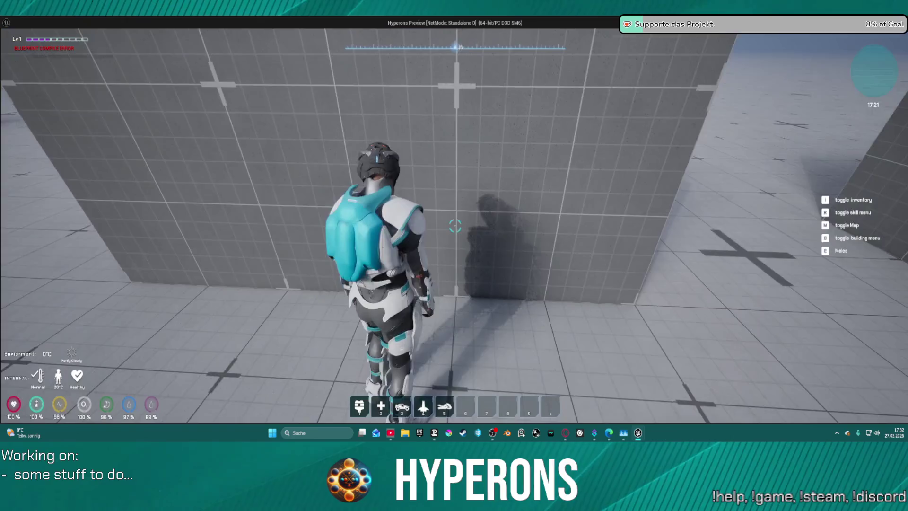
{"action": "key", "text": "w"}
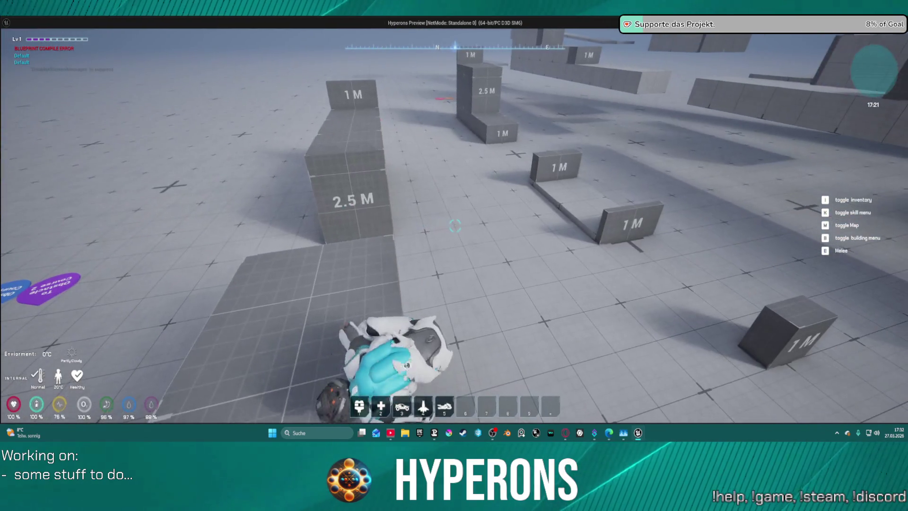
{"action": "key", "text": "w"}
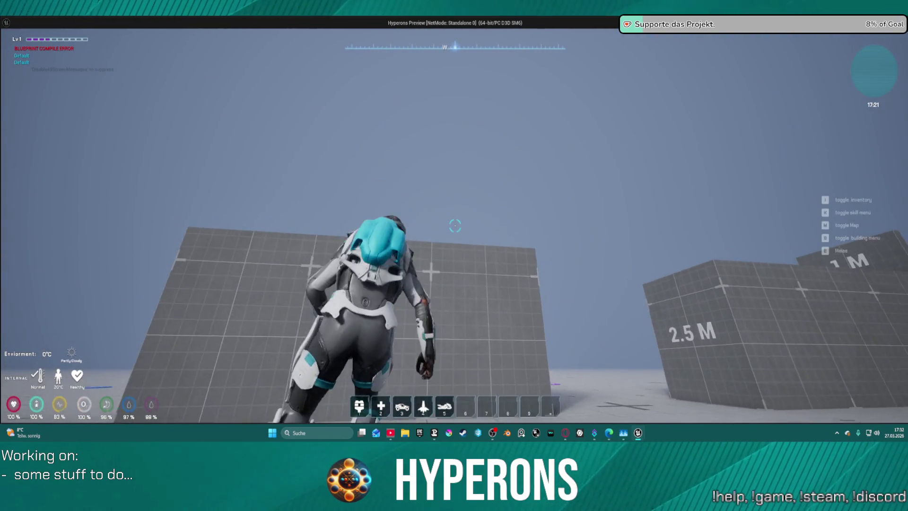
- Climb the grid wall onto a block, then climb the red and white blocks
{"action": "key", "text": "w"}
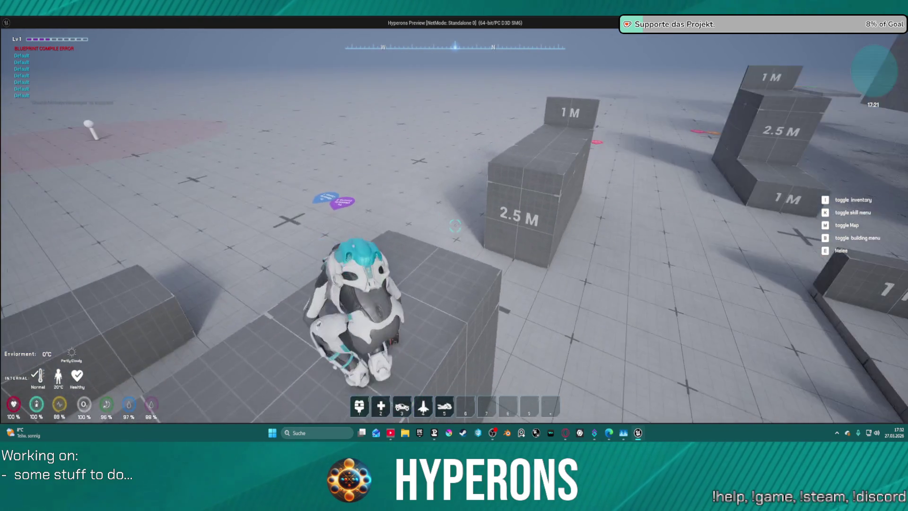
{"action": "key", "text": "w"}
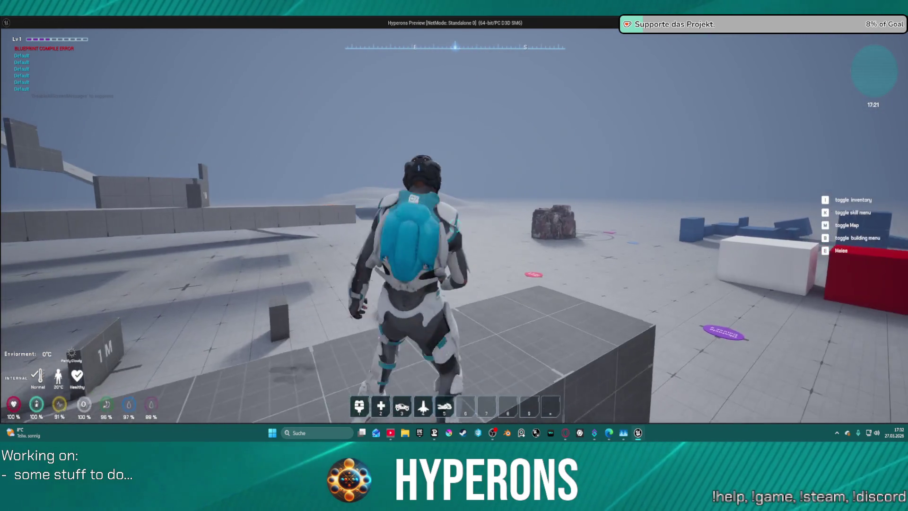
{"action": "key", "text": "w"}
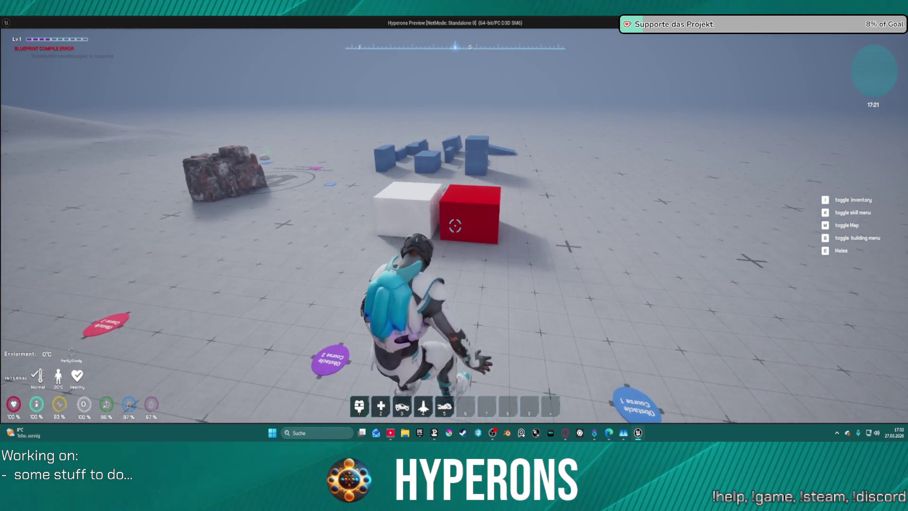
{"action": "key", "text": "w"}
{"action": "key", "text": "w"}
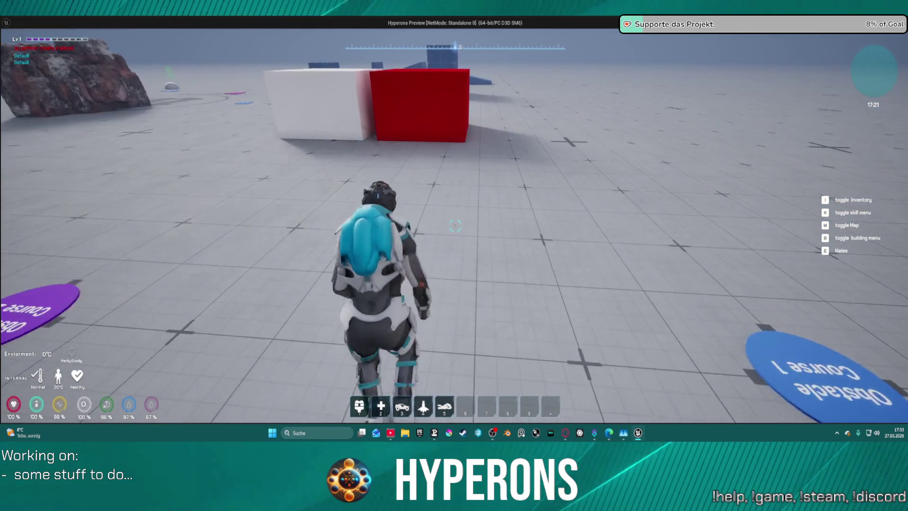
{"action": "key", "text": "space"}
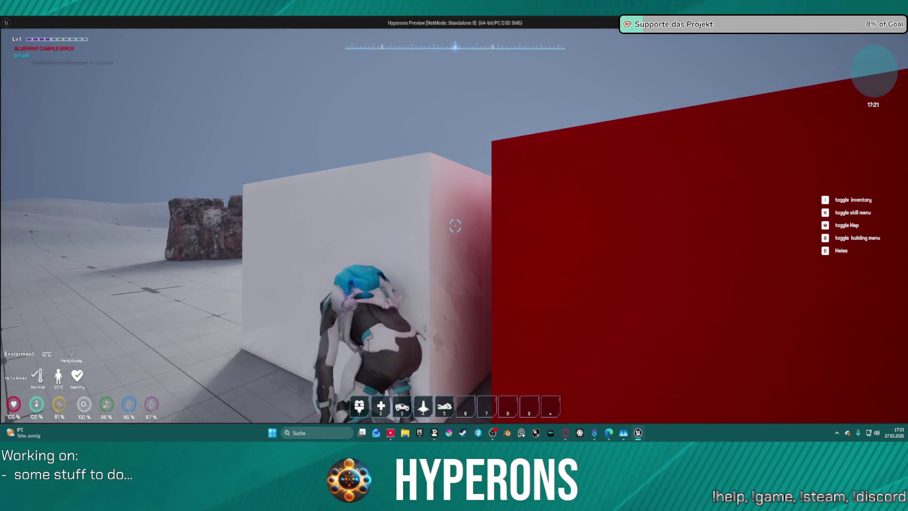
{"action": "key", "text": "space"}
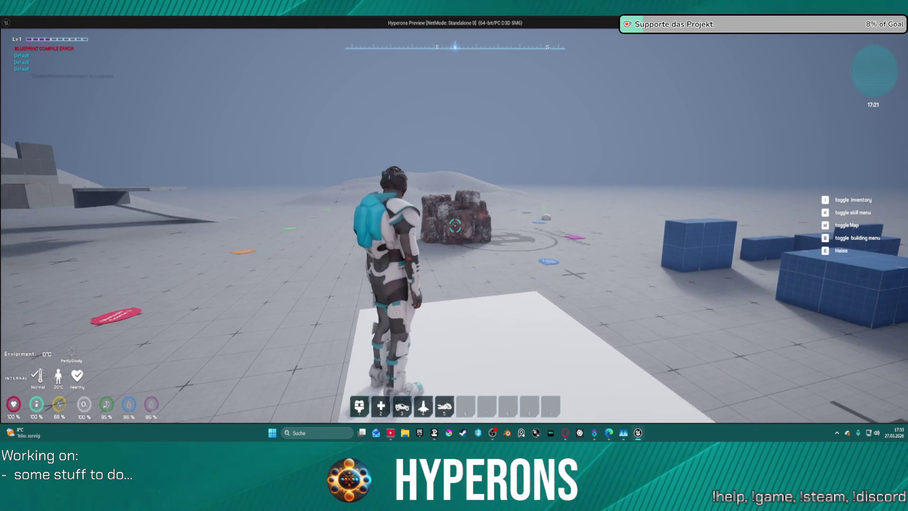
- Back away from the rock, climb it, mantle onto its top and jump off
{"action": "key", "text": "s"}
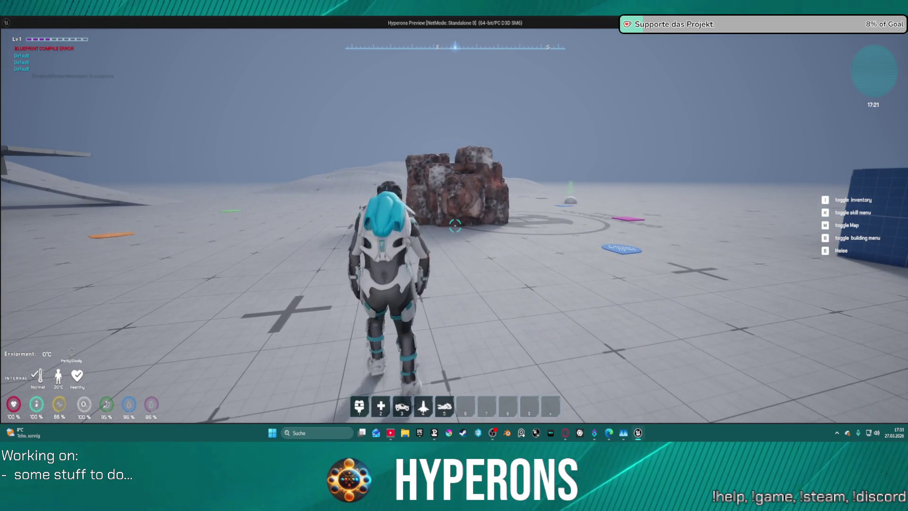
{"action": "key", "text": "s"}
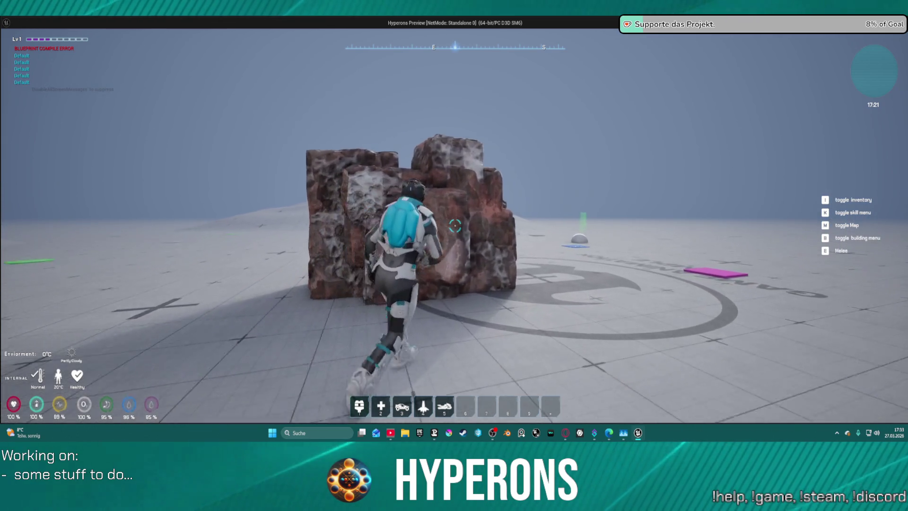
{"action": "key", "text": "w"}
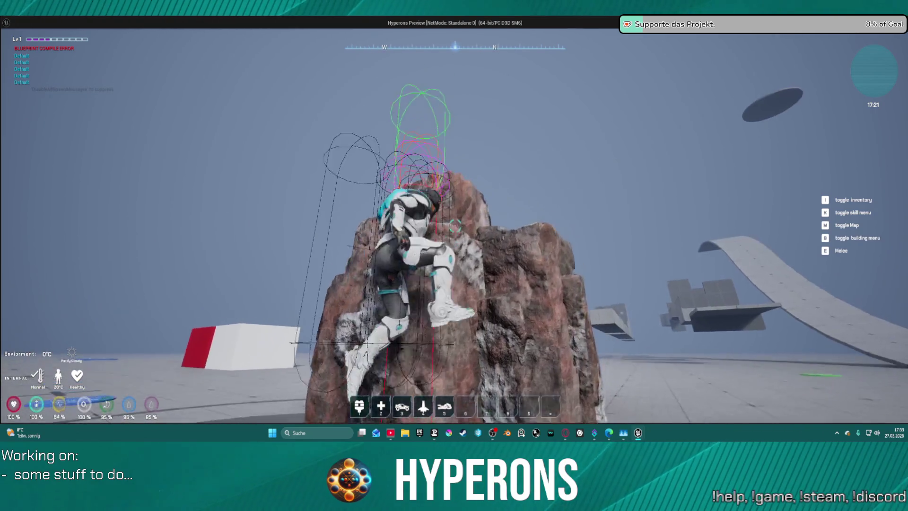
{"action": "key", "text": "s"}
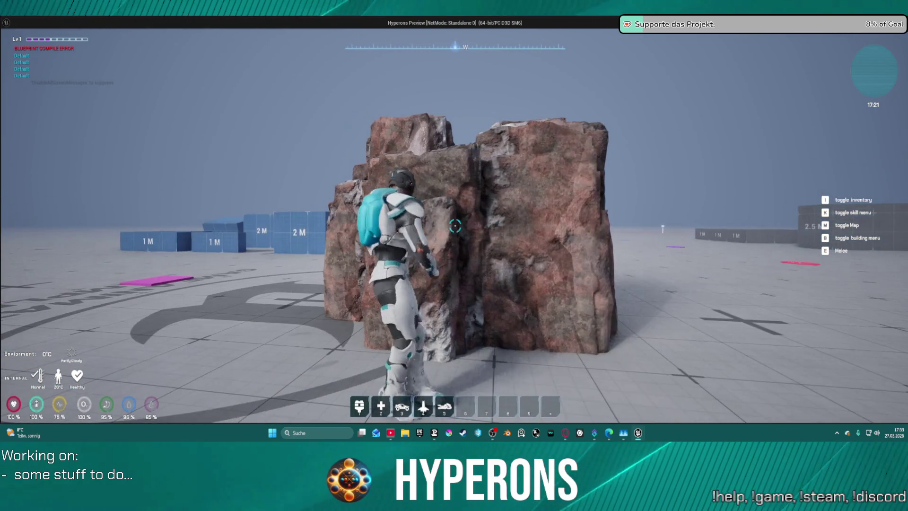
{"action": "mouse_move", "coordinate": [455, 226]}
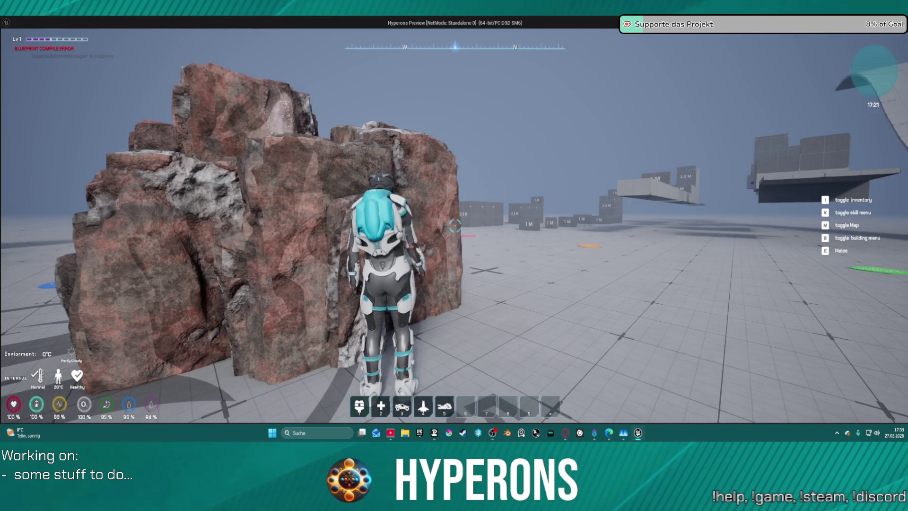
{"action": "key", "text": "w"}
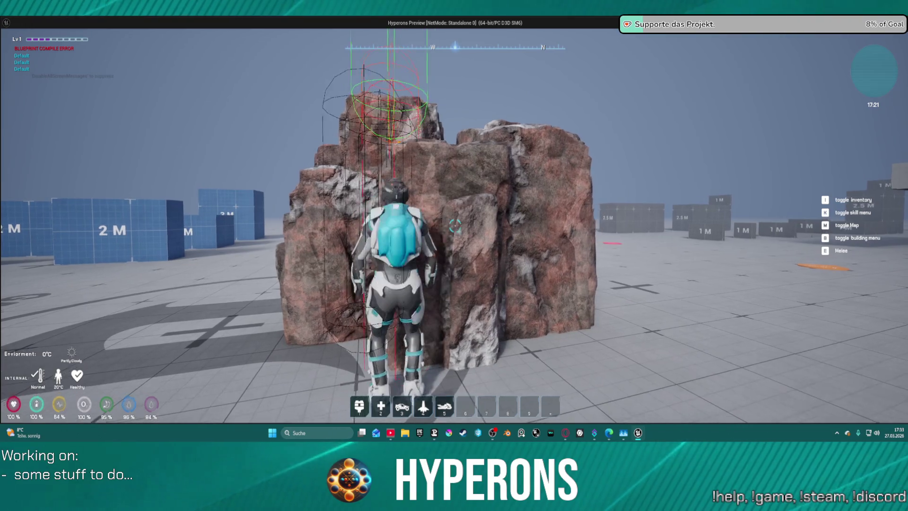
{"action": "key", "text": "w"}
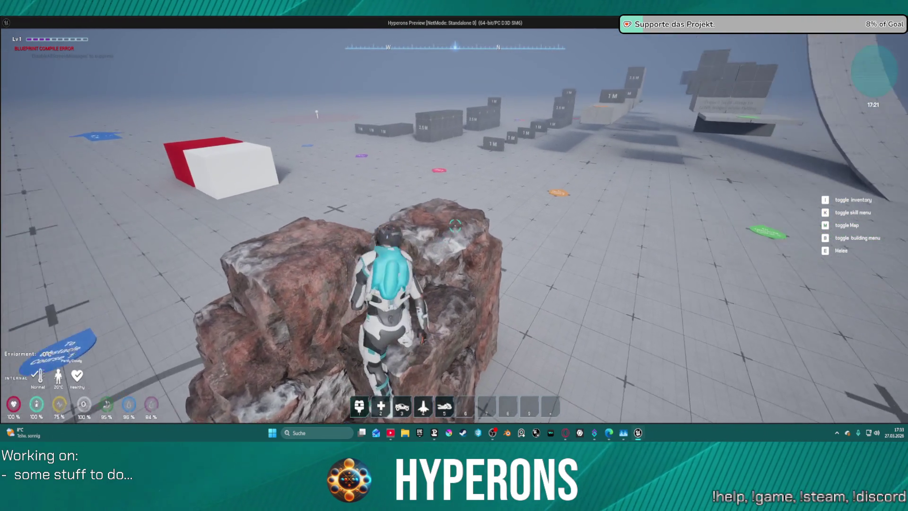
{"action": "key", "text": "space"}
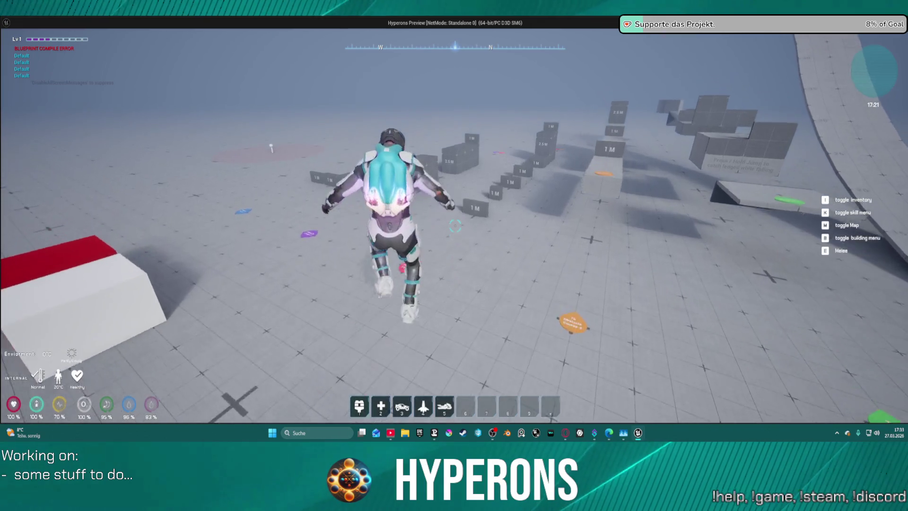
- Vault the low 1M blocks, then climb onto and walk along the 2.5M tower
{"action": "key", "text": "w"}
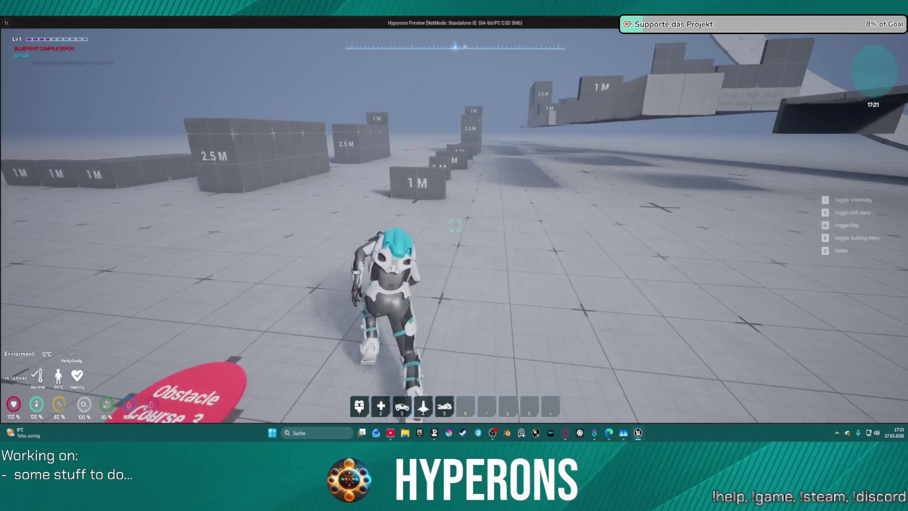
{"action": "key", "text": "w"}
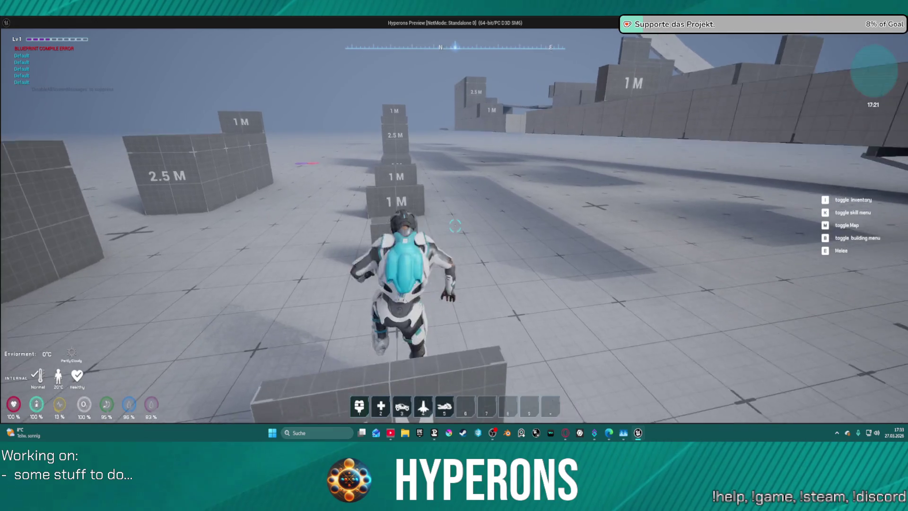
{"action": "key", "text": "w"}
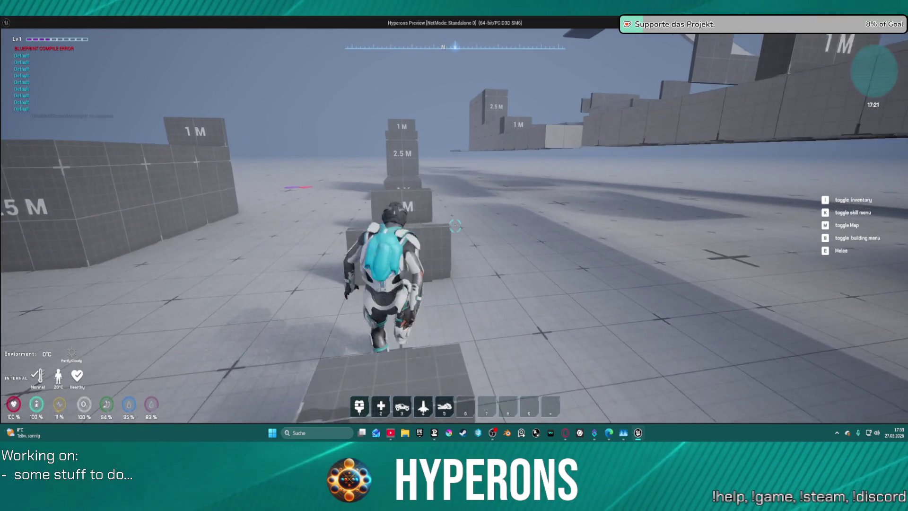
{"action": "key", "text": "w"}
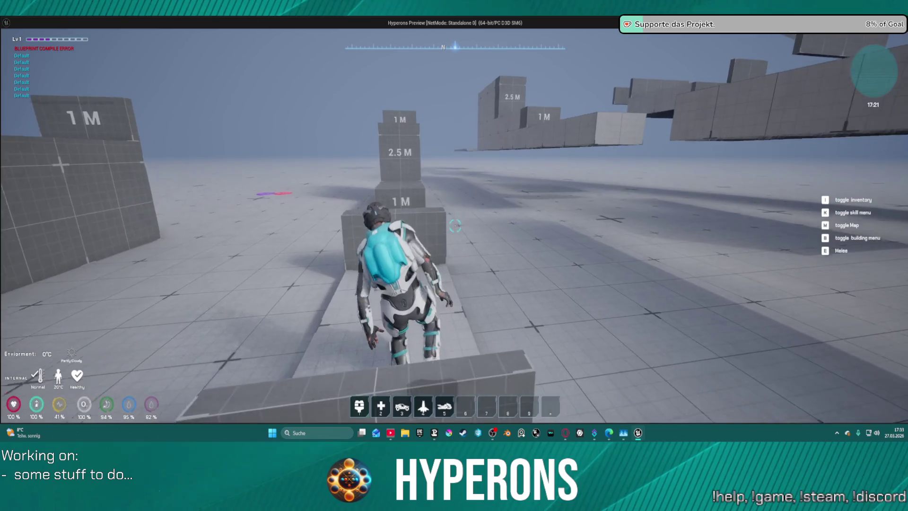
{"action": "key", "text": "w"}
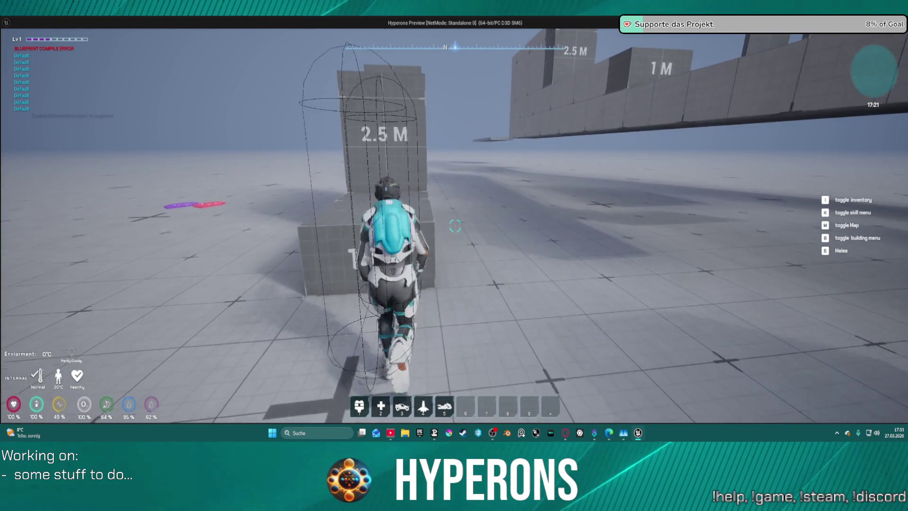
{"action": "key", "text": "w"}
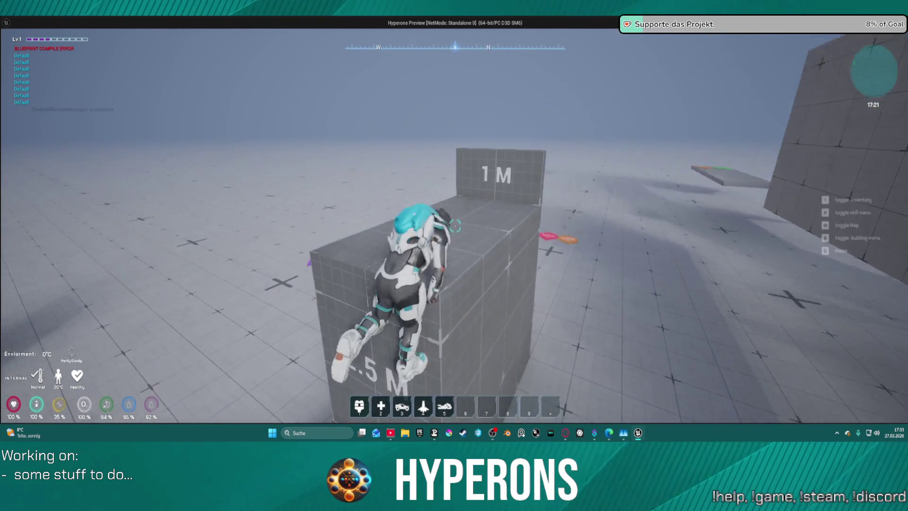
{"action": "key", "text": "w"}
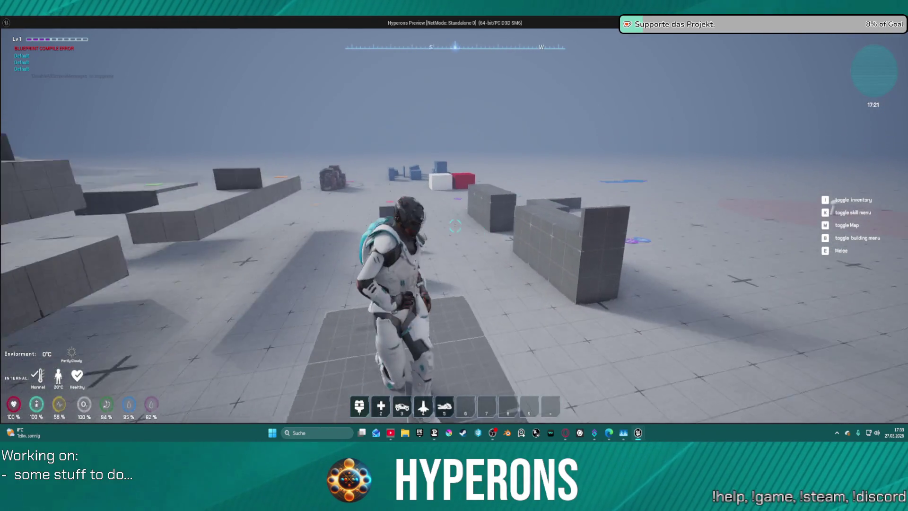
{"action": "key", "text": "w"}
- Jump down from the block, cross the grey block and climb onto the 1M wall
{"action": "key", "text": "space"}
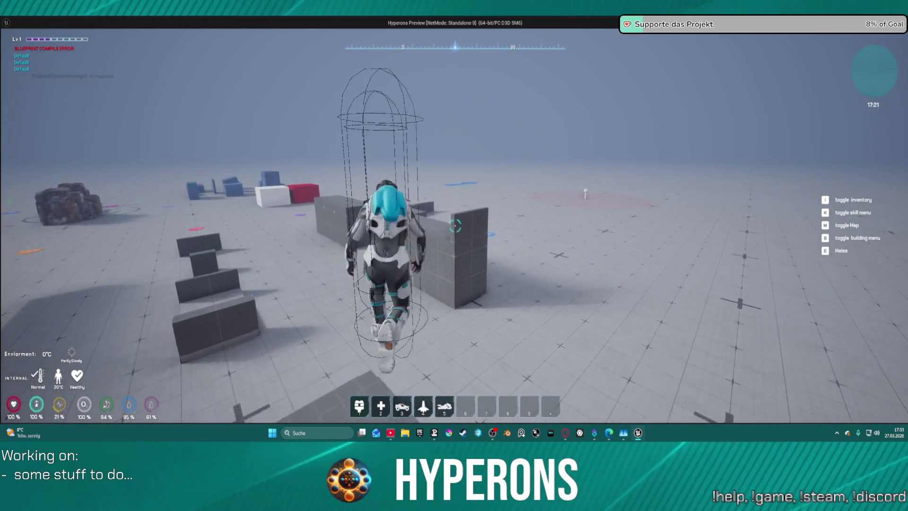
{"action": "key", "text": "space"}
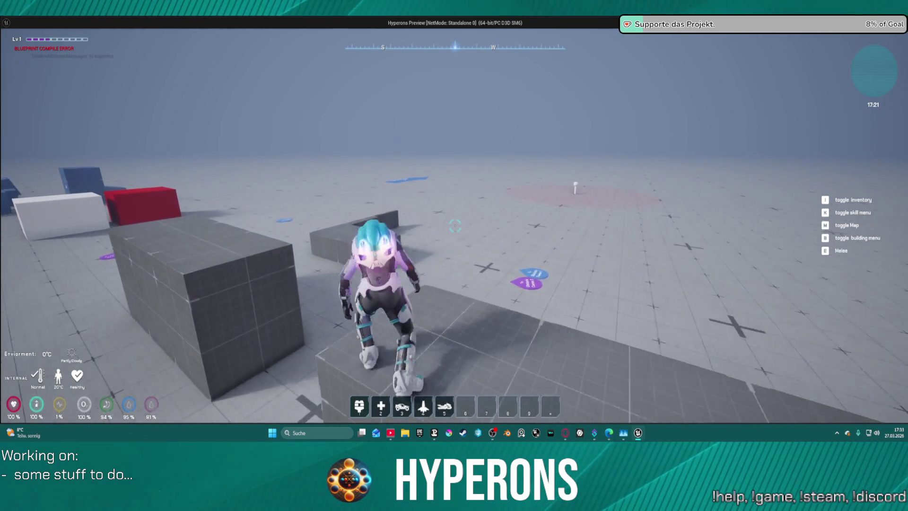
{"action": "key", "text": "w"}
{"action": "key", "text": "space"}
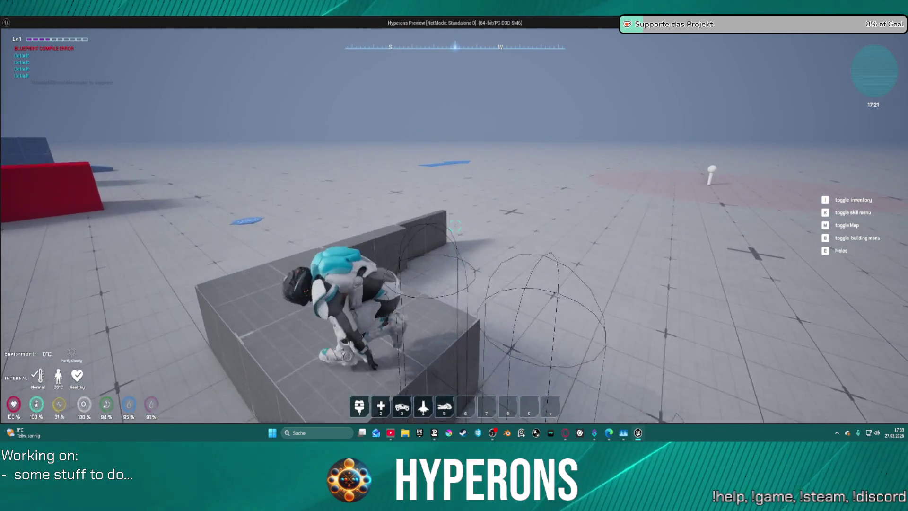
{"action": "key", "text": "w"}
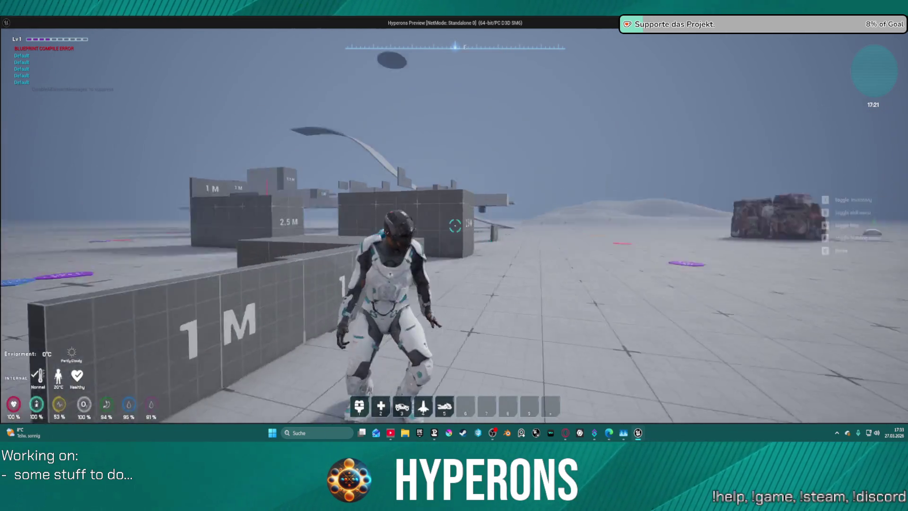
{"action": "key", "text": "space"}
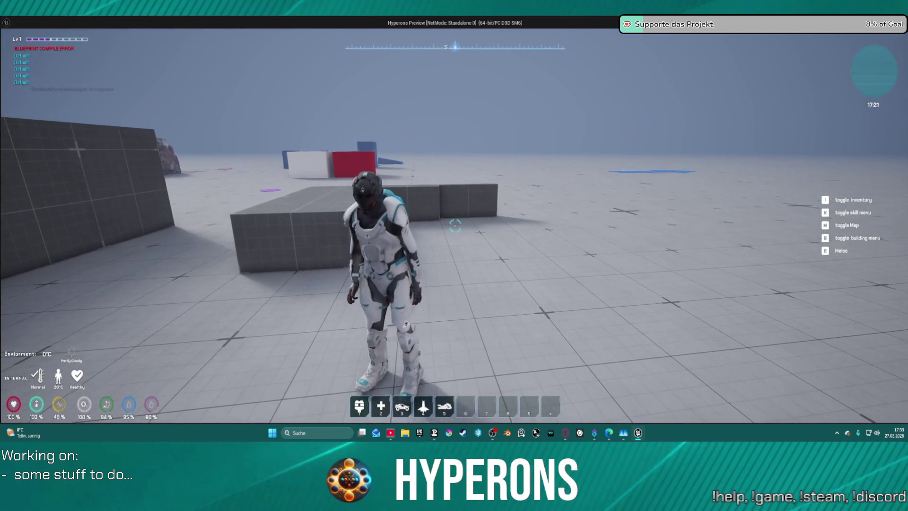
- Stop the play session and bring the compare, NOT and AND nodes into view
{"action": "key", "text": "alt+Tab"}
{"action": "key", "text": "Escape"}
{"action": "mouse_move", "coordinate": [597, 186]}
{"action": "left_mouse_down"}
{"action": "mouse_move", "coordinate": [331, 192]}
{"action": "mouse_move", "coordinate": [428, 194]}
{"action": "mouse_move", "coordinate": [607, 224]}
{"action": "left_mouse_up"}
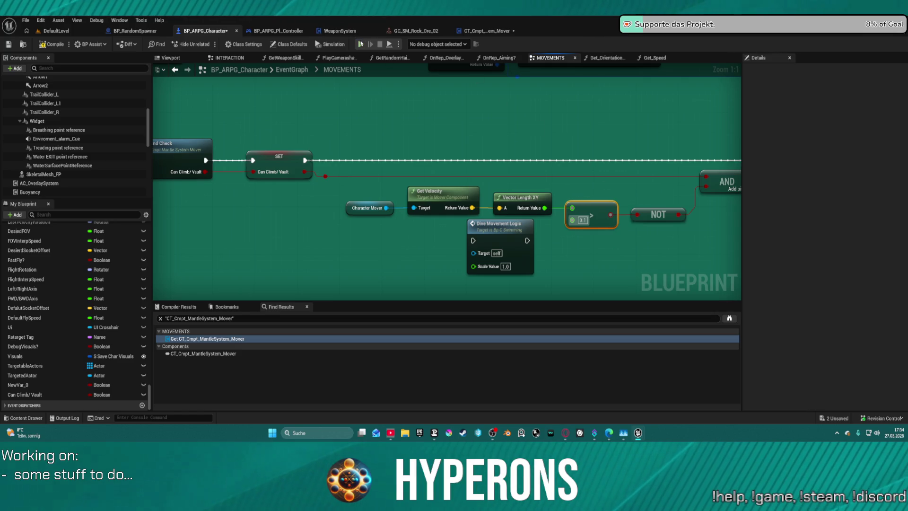
- Compile BP_ARPG_Character with F7 and play in editor despite the reported compile errors
{"action": "key", "text": "F7"}
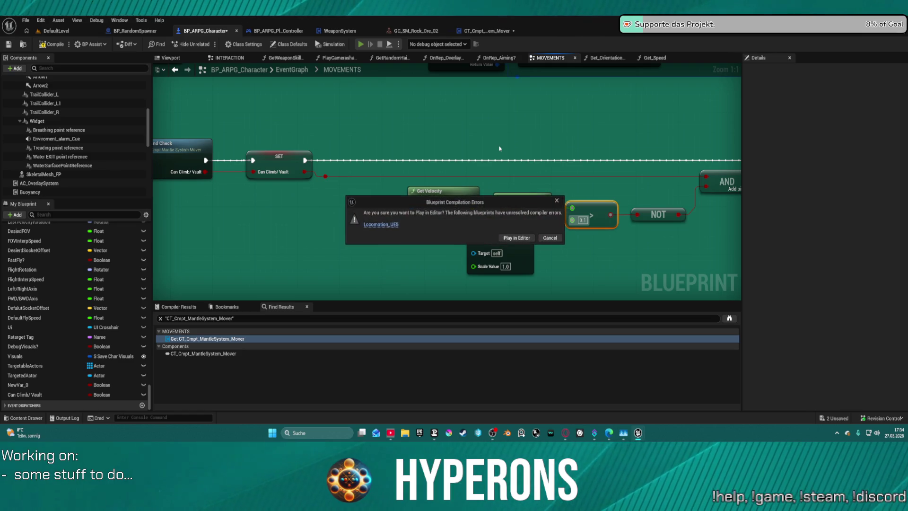
{"action": "left_click", "coordinate": [514, 238]}
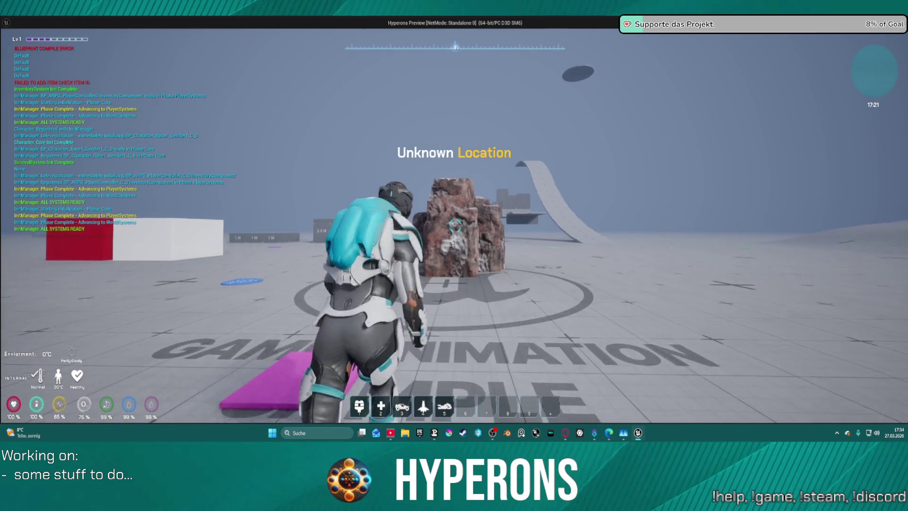
- Climb the rock, mantle onto its top, then jump down off it
{"action": "key", "text": "w"}
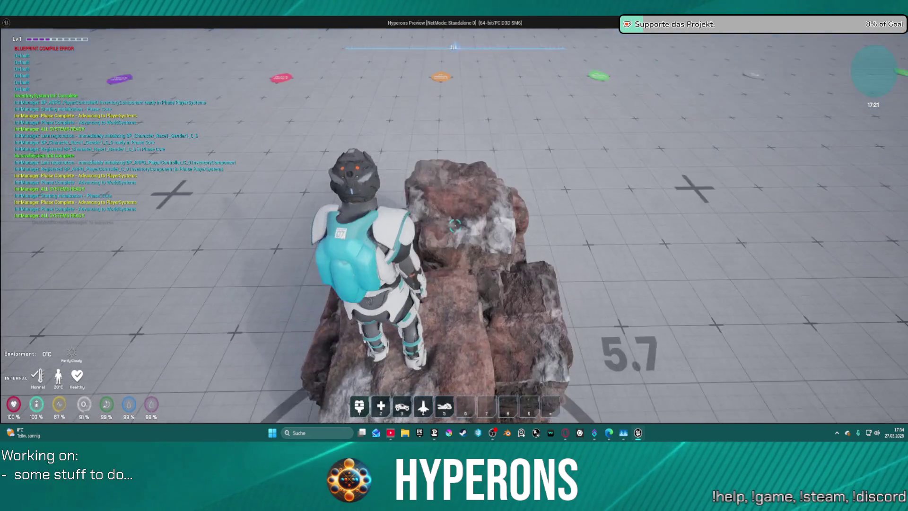
{"action": "key", "text": "w"}
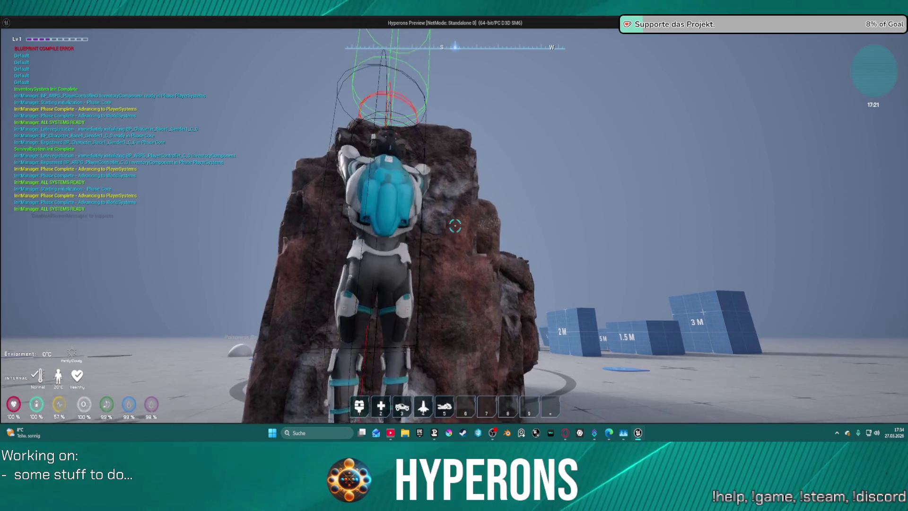
{"action": "key", "text": "w"}
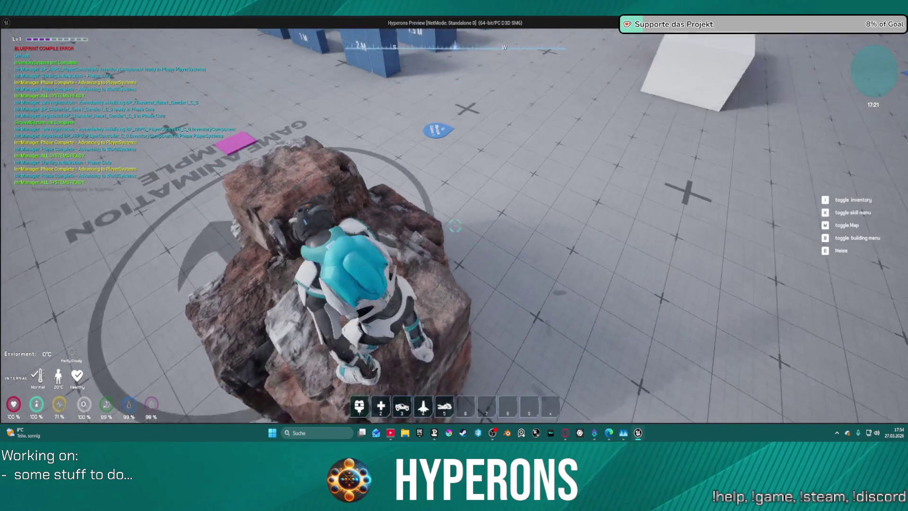
{"action": "key", "text": "w"}
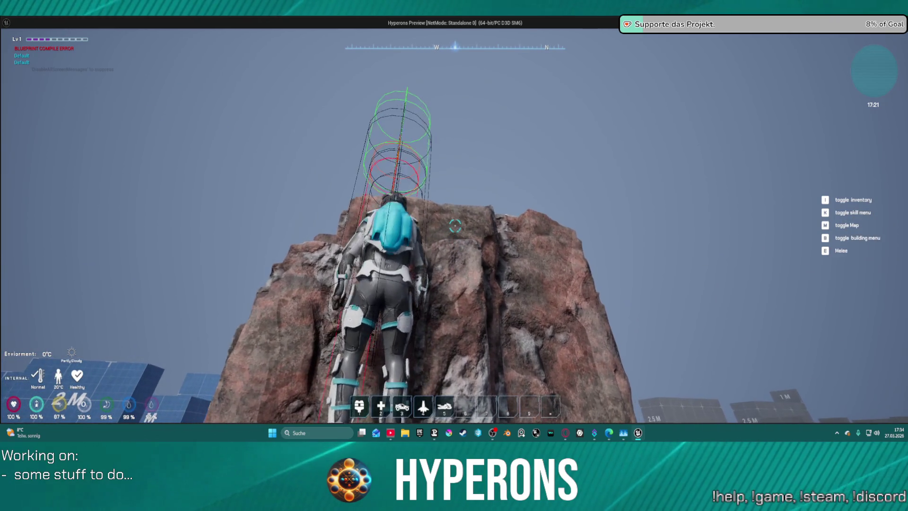
{"action": "key", "text": "w"}
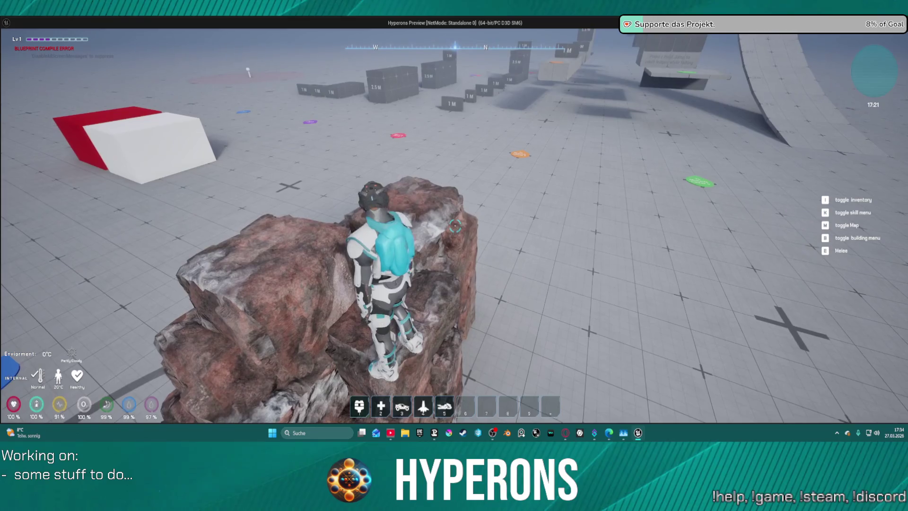
{"action": "key", "text": "space"}
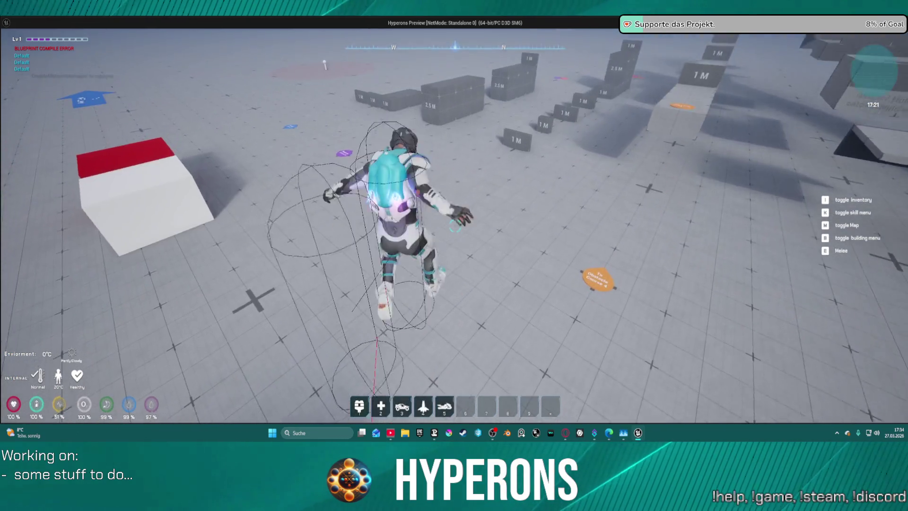
- Climb the large grid block and grid wall past the 1 M blocks, then stop the session
{"action": "key", "text": "w"}
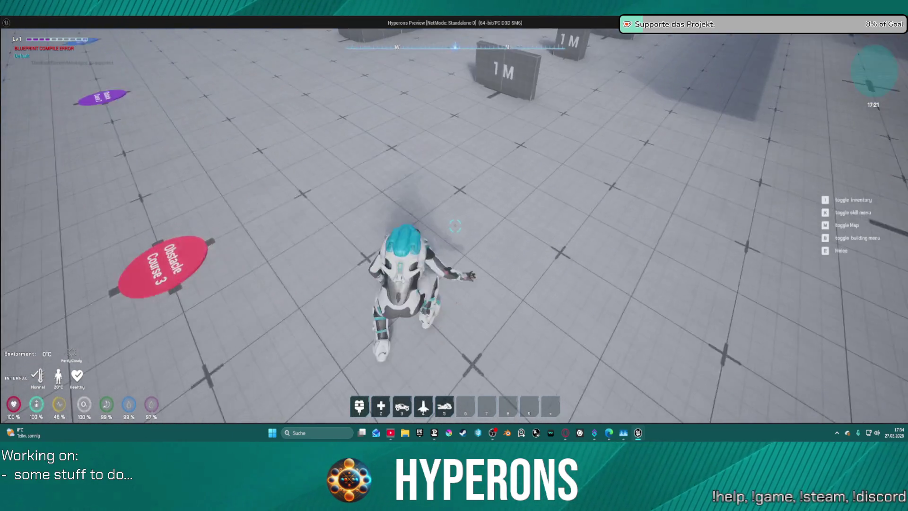
{"action": "key", "text": "w"}
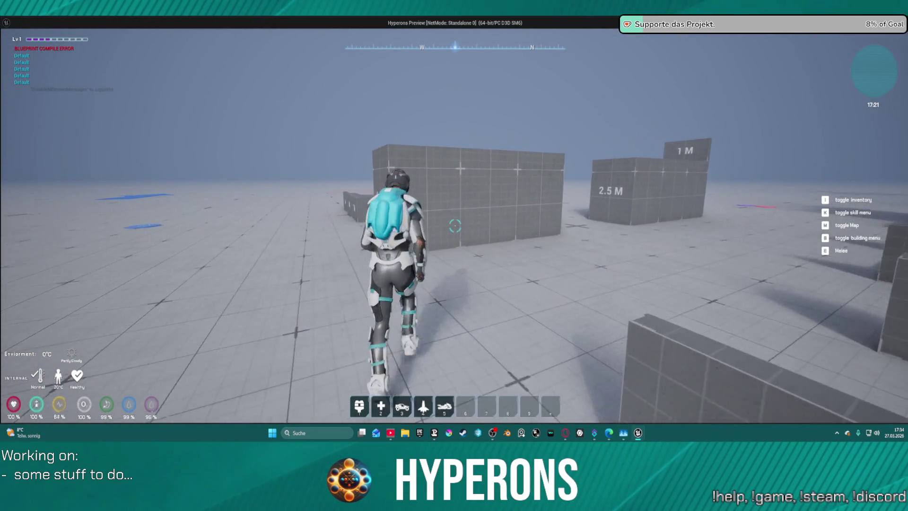
{"action": "key", "text": "w"}
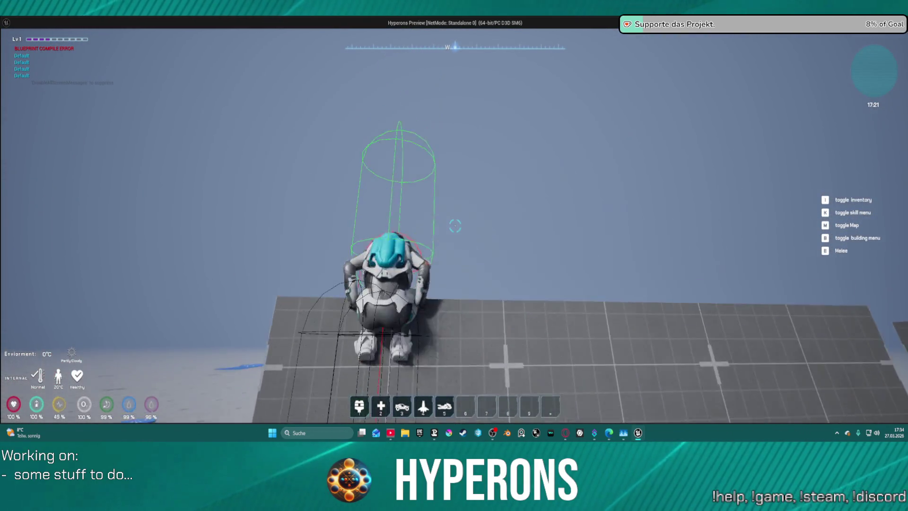
{"action": "key", "text": "w"}
{"action": "key", "text": "s"}
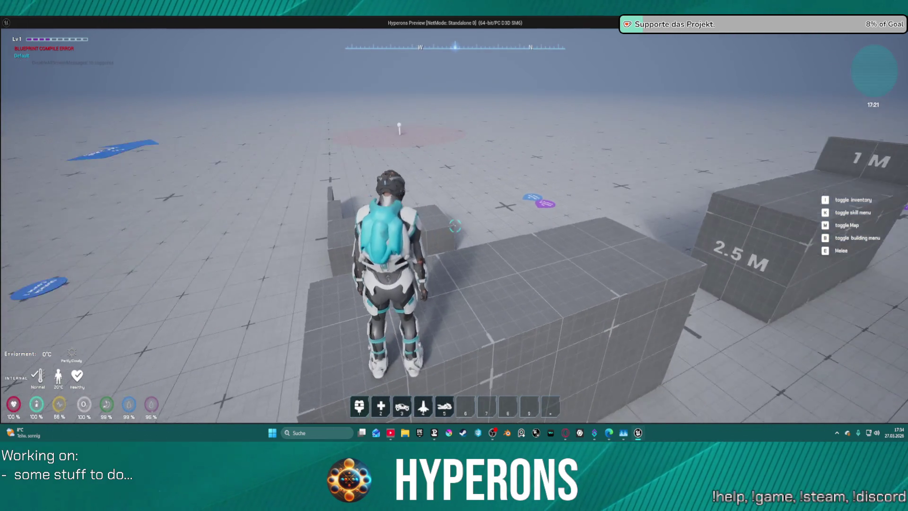
{"action": "key", "text": "w"}
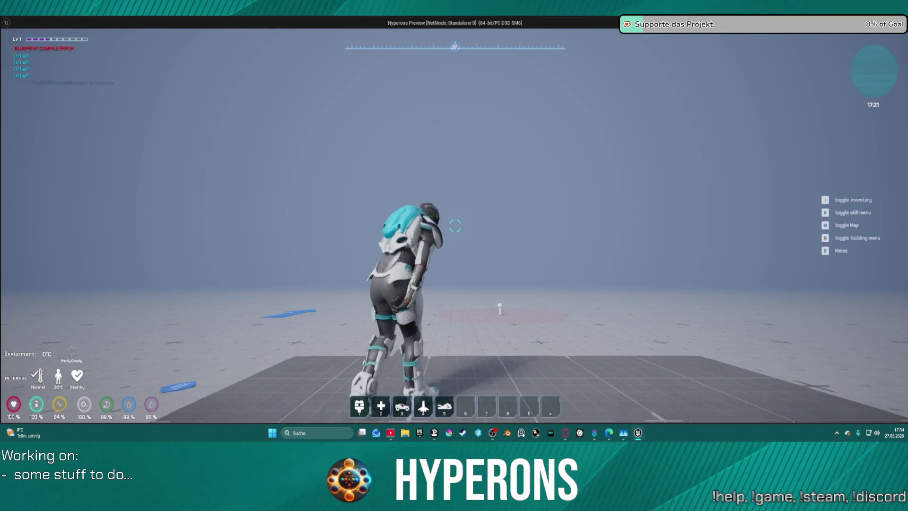
{"action": "key", "text": "w"}
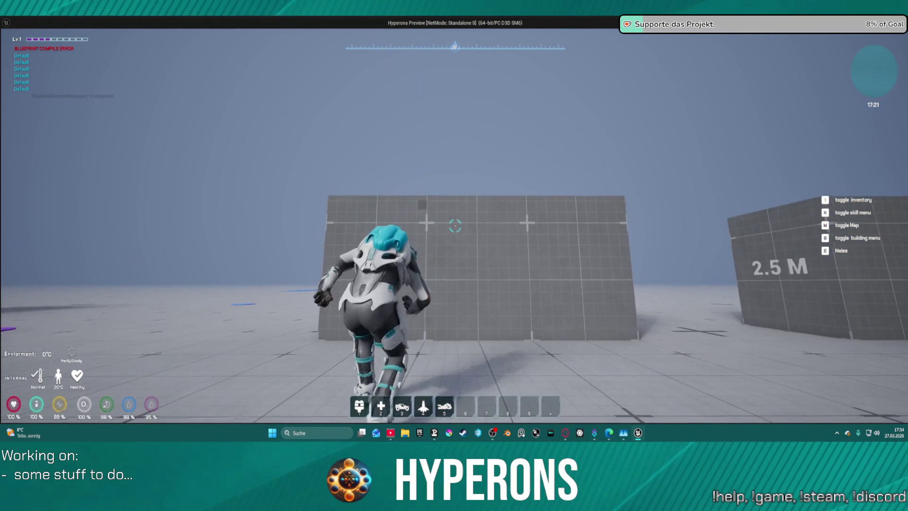
{"action": "key", "text": "w"}
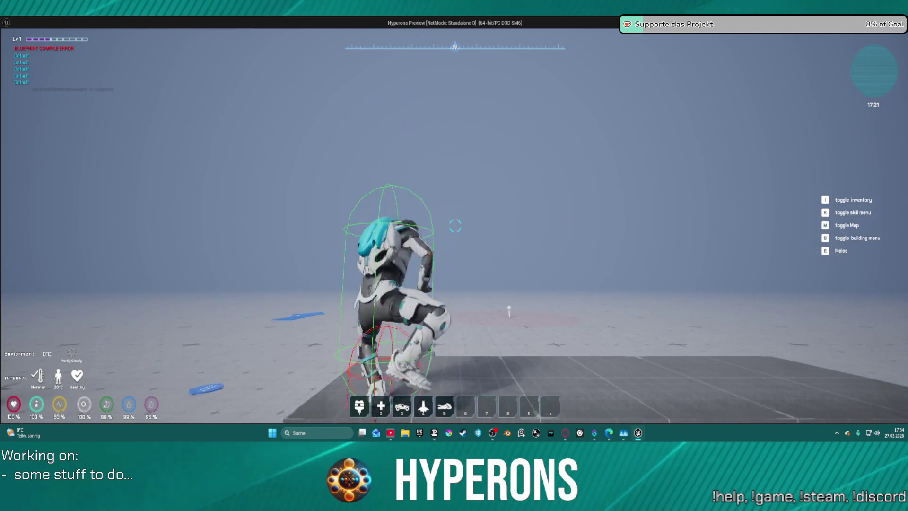
{"action": "key", "text": "s"}
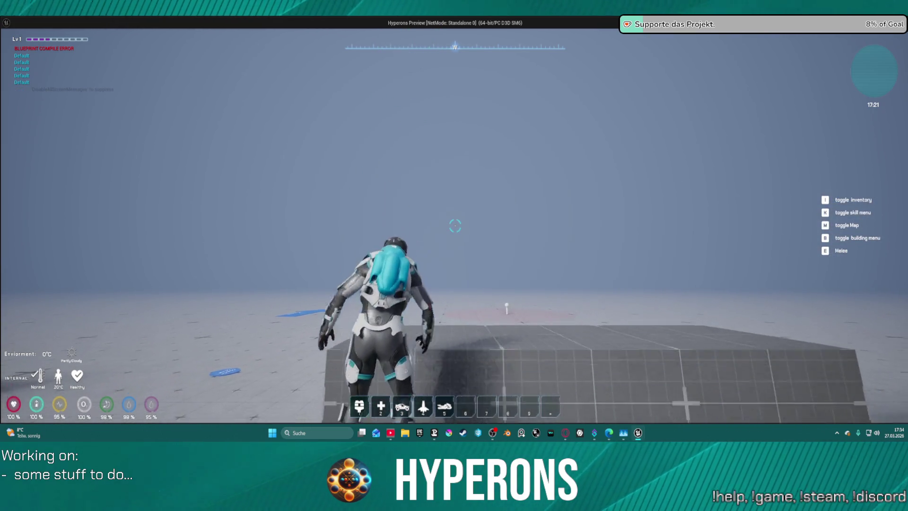
{"action": "key", "text": "Escape"}
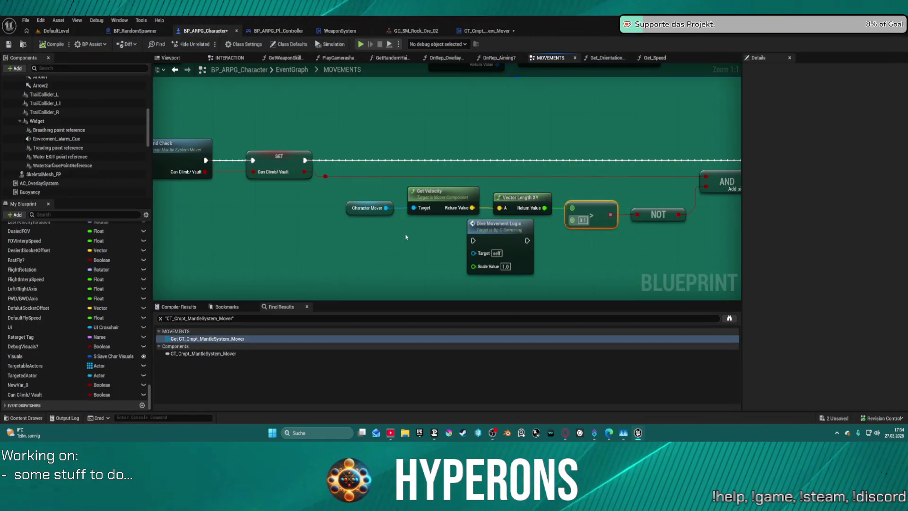
- Marquee-select the Character Mover through NOT velocity-check nodes and copy them
{"action": "scroll", "coordinate": [71, 165], "scroll_direction": "down", "scroll_amount": 5}
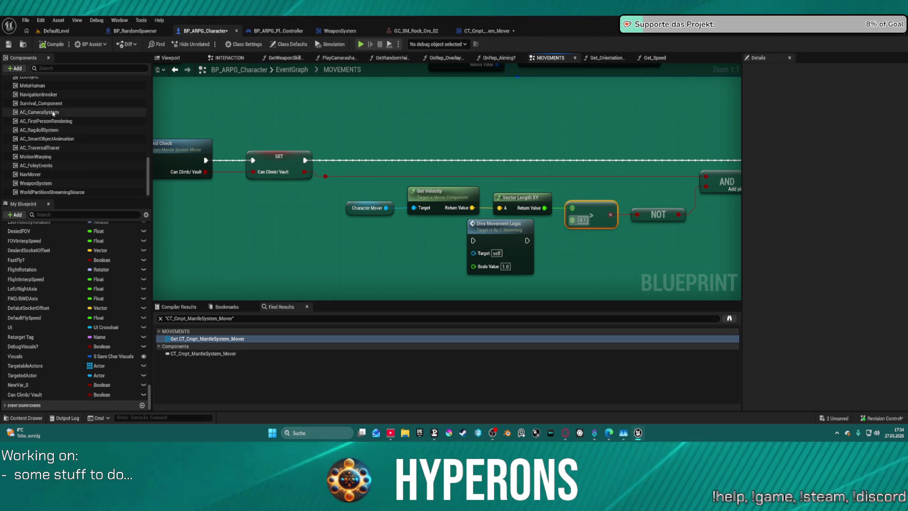
{"action": "left_click_drag", "start_coordinate": [530, 278], "coordinate": [670, 286]}
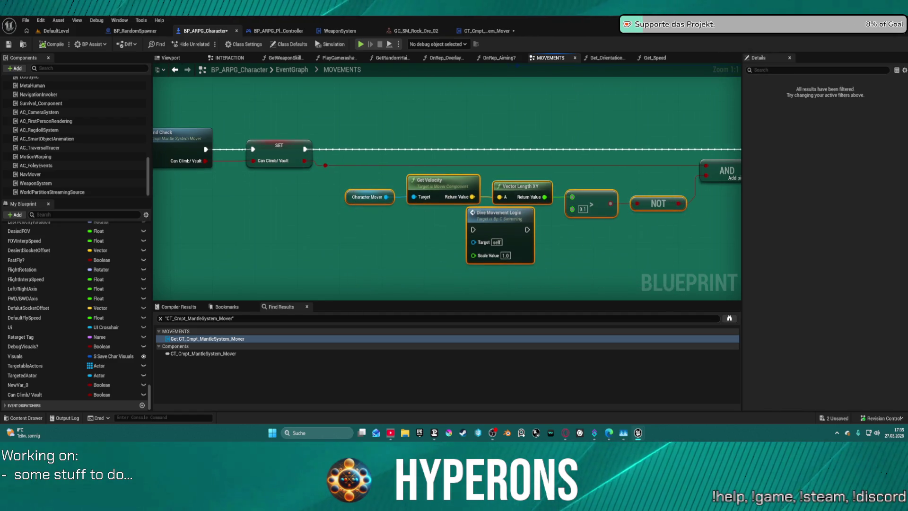
{"action": "key", "text": "alt+Left"}
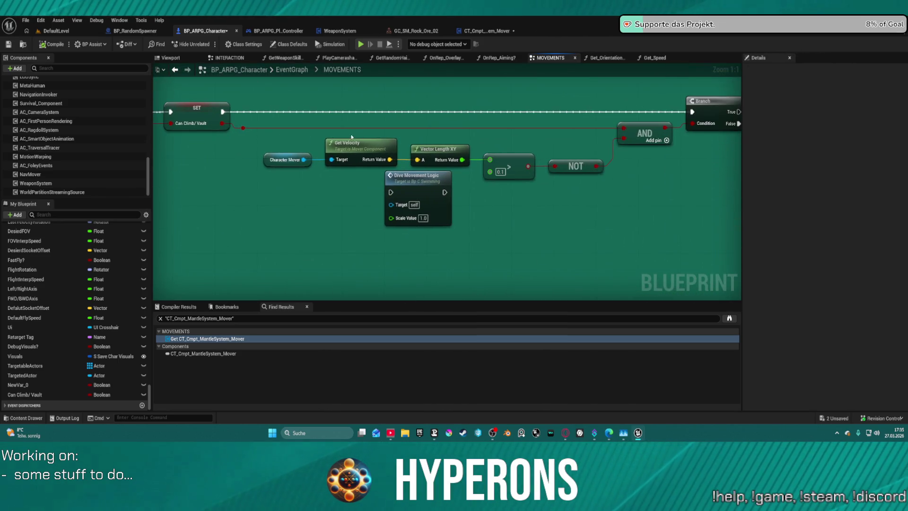
- Paste the Character Mover-to-NOT velocity nodes near the traversal AND and nudge them left
{"action": "mouse_move", "coordinate": [401, 165]}
{"action": "left_mouse_down"}
{"action": "mouse_move", "coordinate": [608, 175]}
{"action": "mouse_move", "coordinate": [582, 167]}
{"action": "left_mouse_up"}
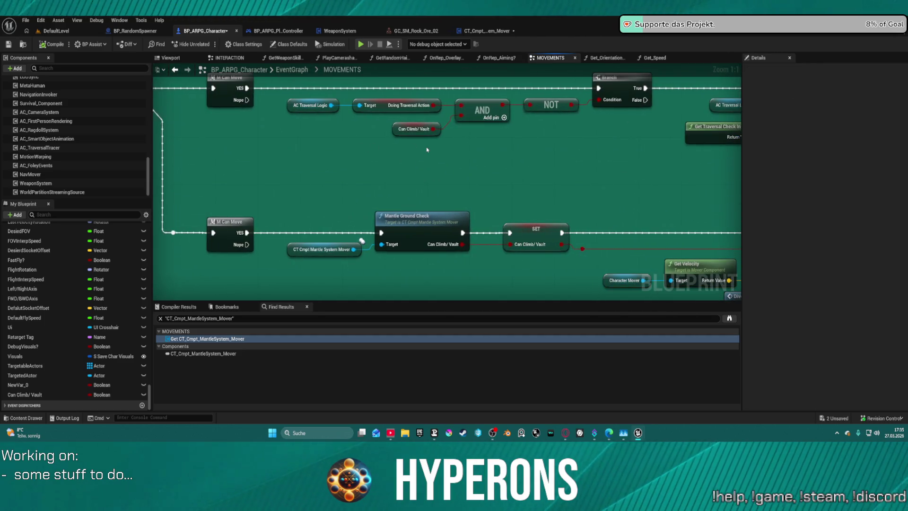
{"action": "key", "text": "ctrl+v"}
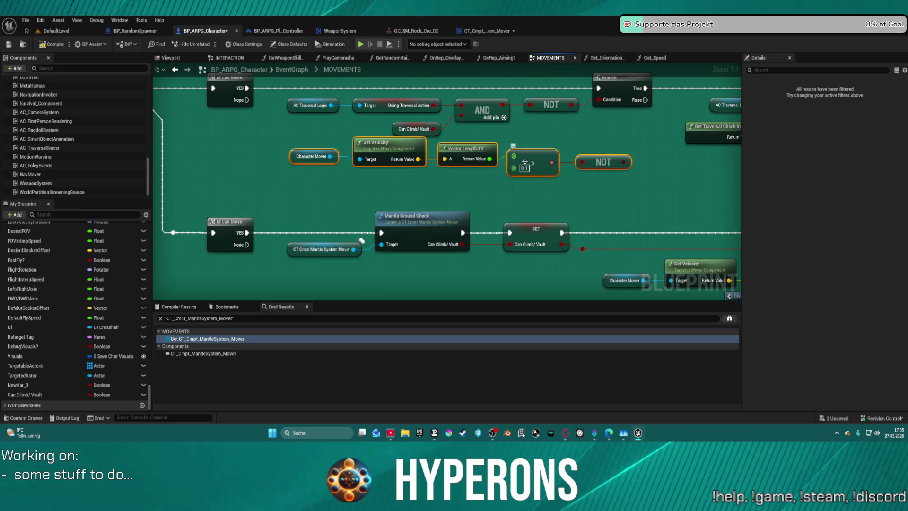
{"action": "left_click_drag", "start_coordinate": [525, 162], "coordinate": [478, 168]}
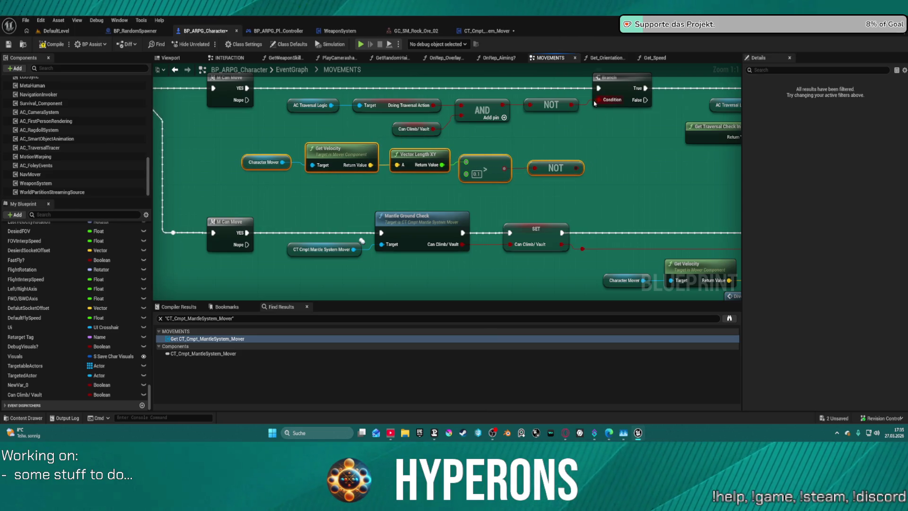
- Wire the new NOT output into the AND's second input, then compile and launch a test play
{"action": "left_click_drag", "start_coordinate": [574, 171], "coordinate": [458, 129]}
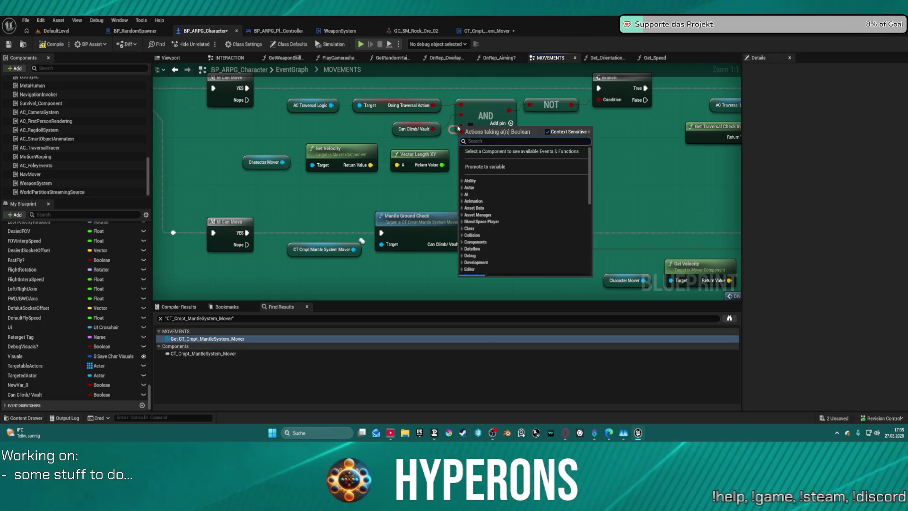
{"action": "left_click", "coordinate": [457, 132]}
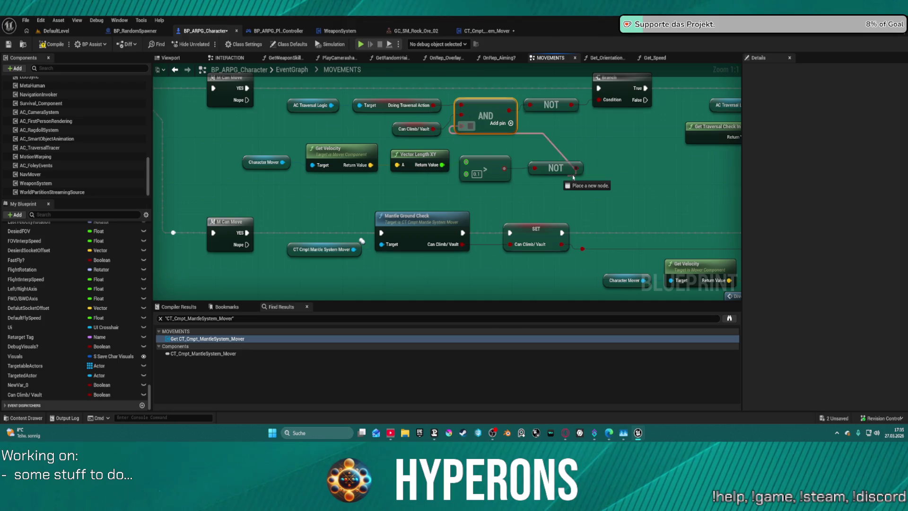
{"action": "left_click_drag", "start_coordinate": [576, 171], "coordinate": [577, 169]}
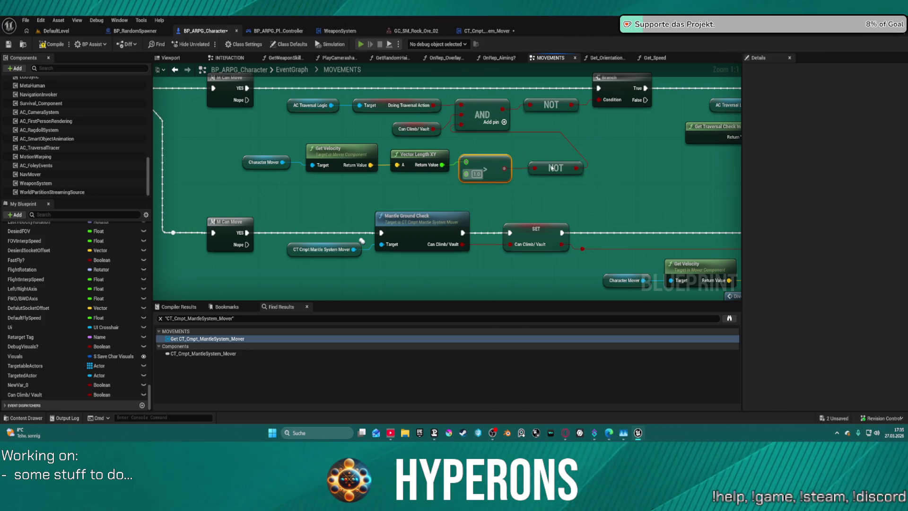
{"action": "key", "text": "F7"}
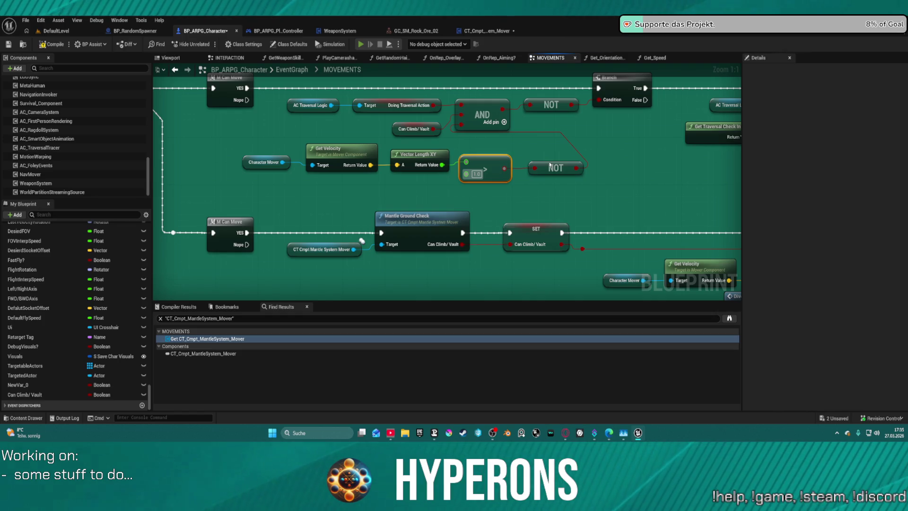
{"action": "key", "text": "alt+p"}
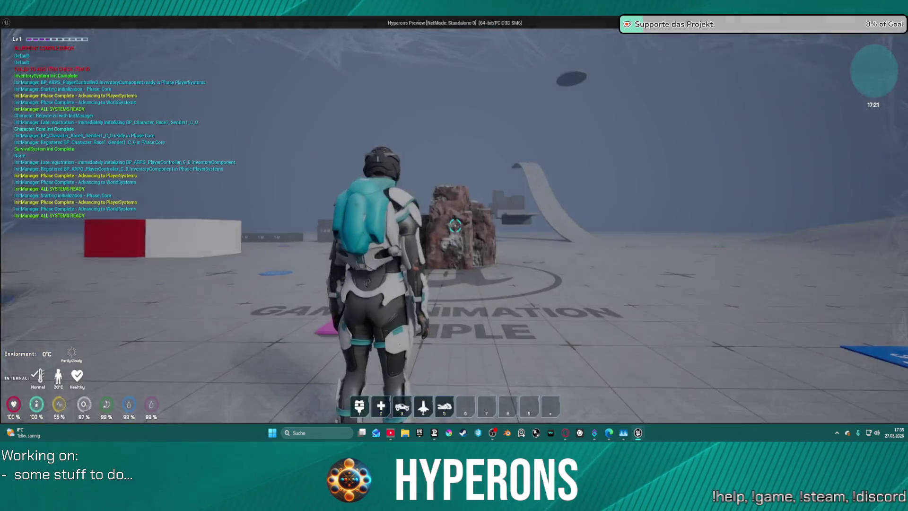
- Run past the blue 2 M block and vault over the 1 M obstacle blocks
{"action": "key", "text": "w"}
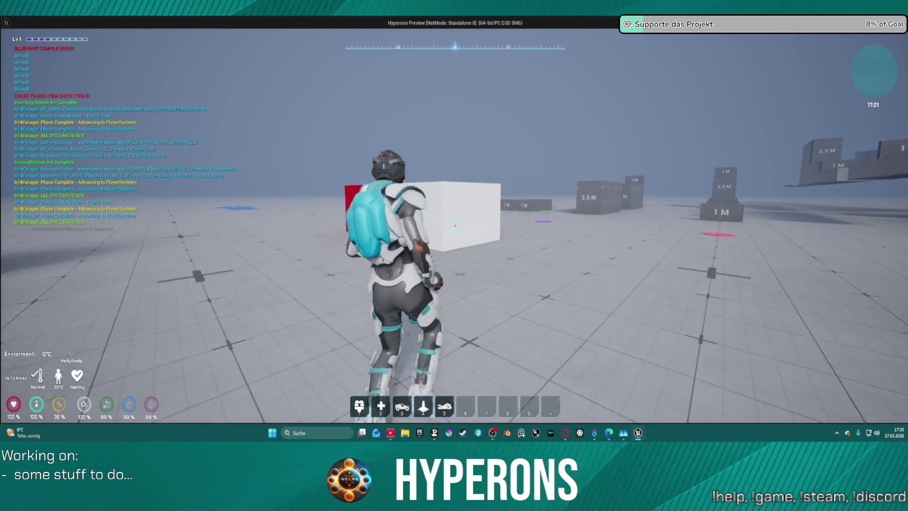
{"action": "key", "text": "w"}
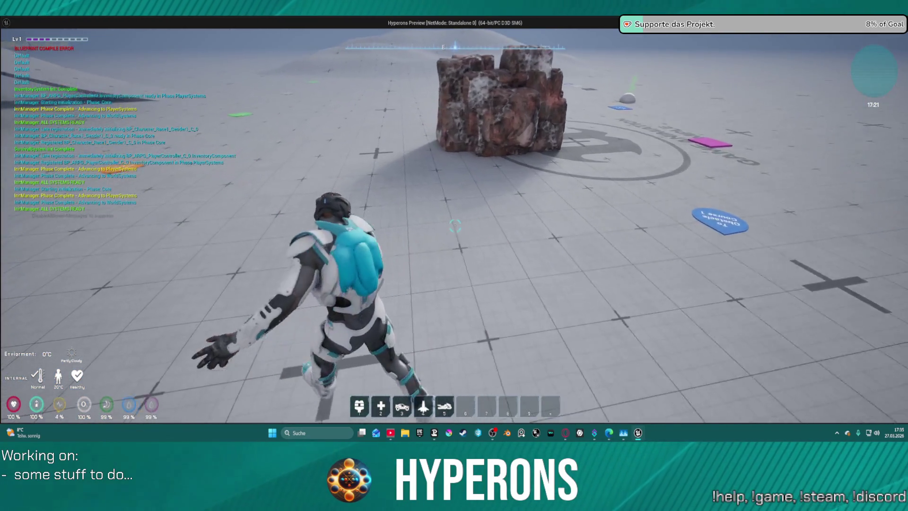
{"action": "key", "text": "w"}
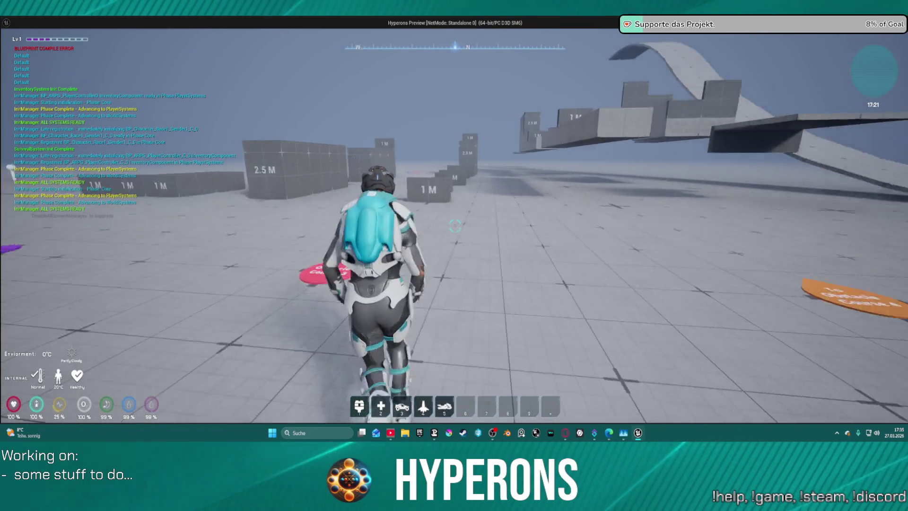
{"action": "key", "text": "w"}
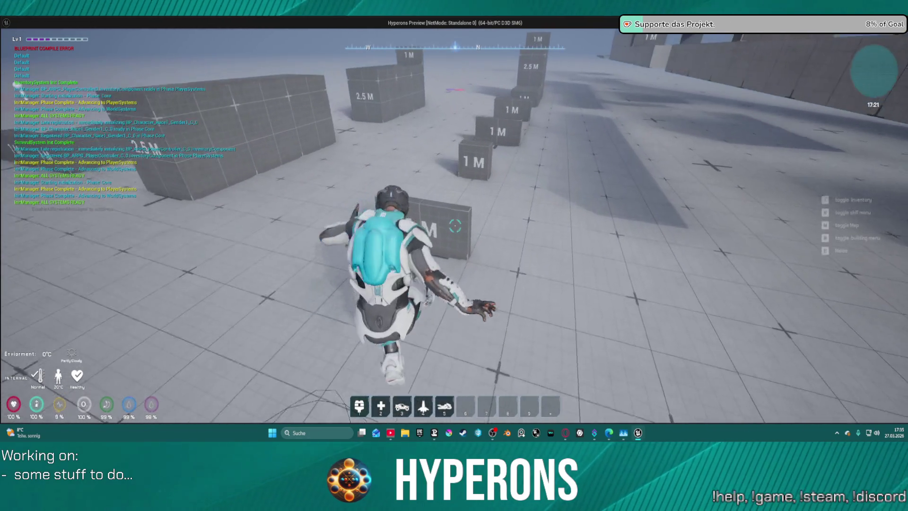
{"action": "key", "text": "w"}
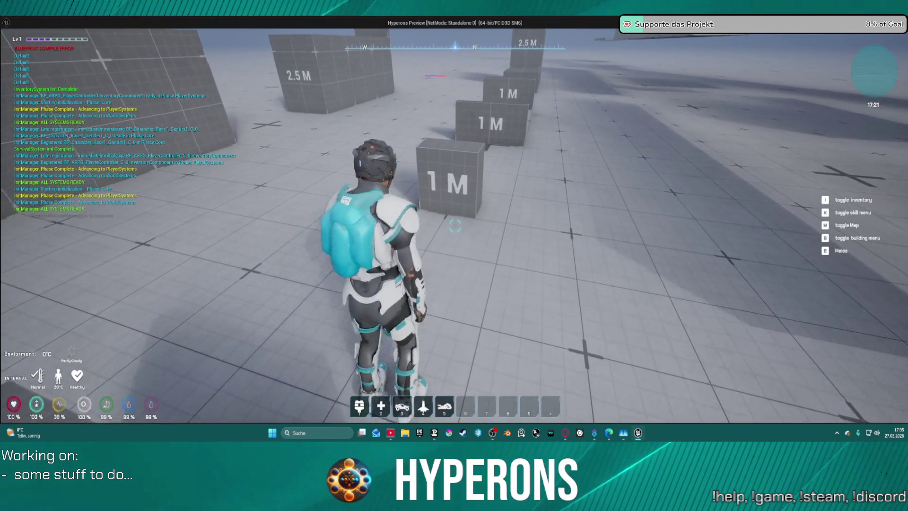
{"action": "key", "text": "w"}
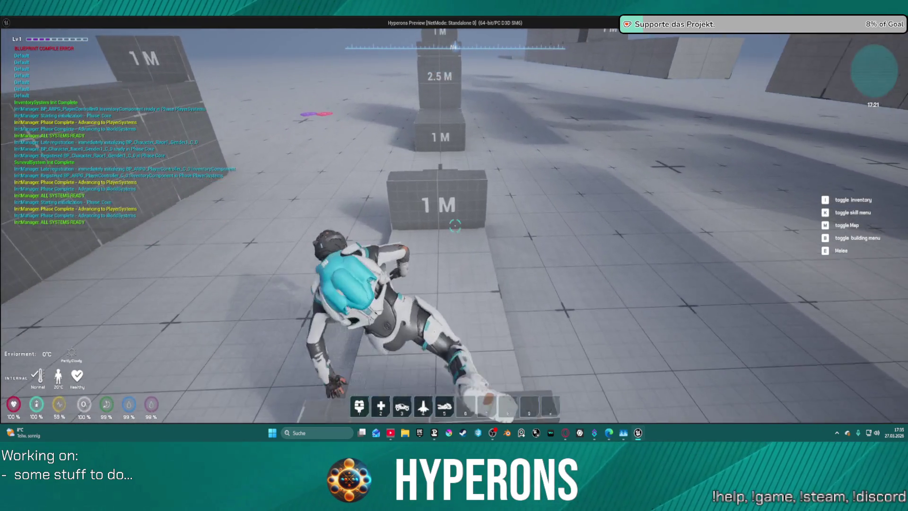
{"action": "key", "text": "w"}
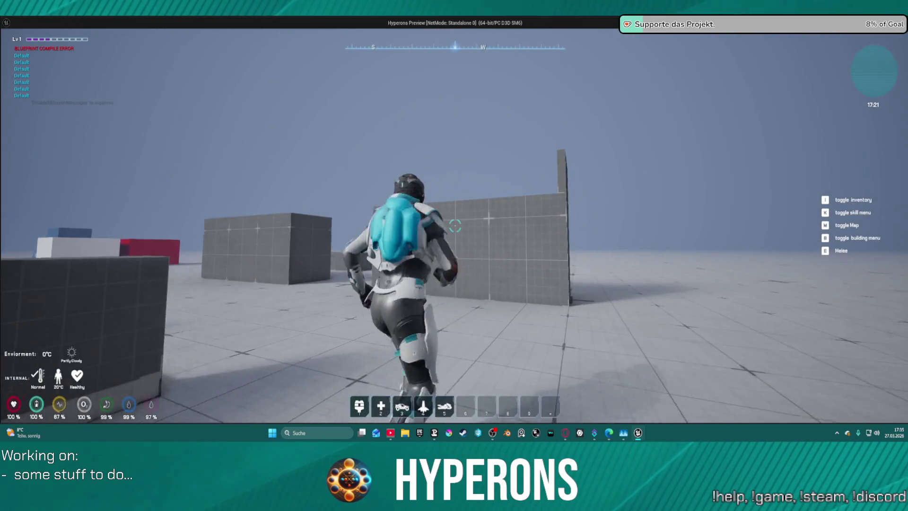
{"action": "key", "text": "w"}
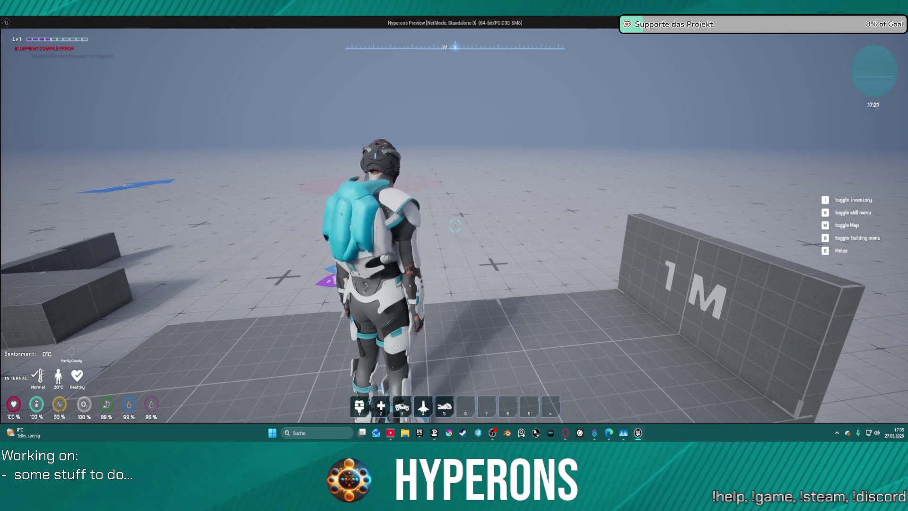
- Climb the white box and the rock, then exit the play session
{"action": "key", "text": "w"}
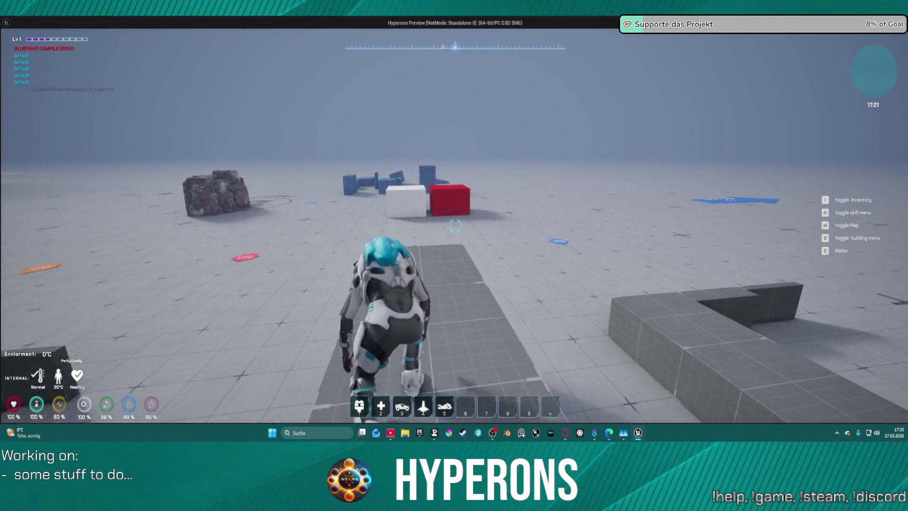
{"action": "key", "text": "w"}
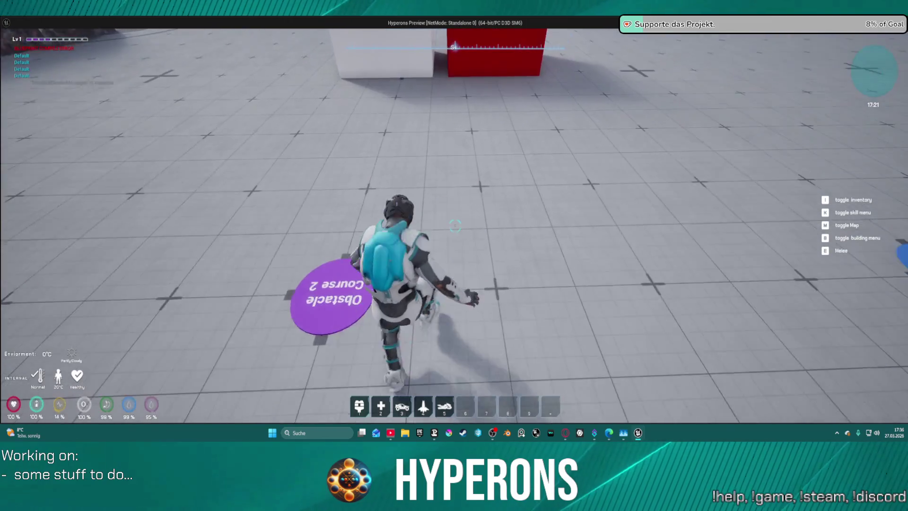
{"action": "key", "text": "w"}
{"action": "key", "text": "space"}
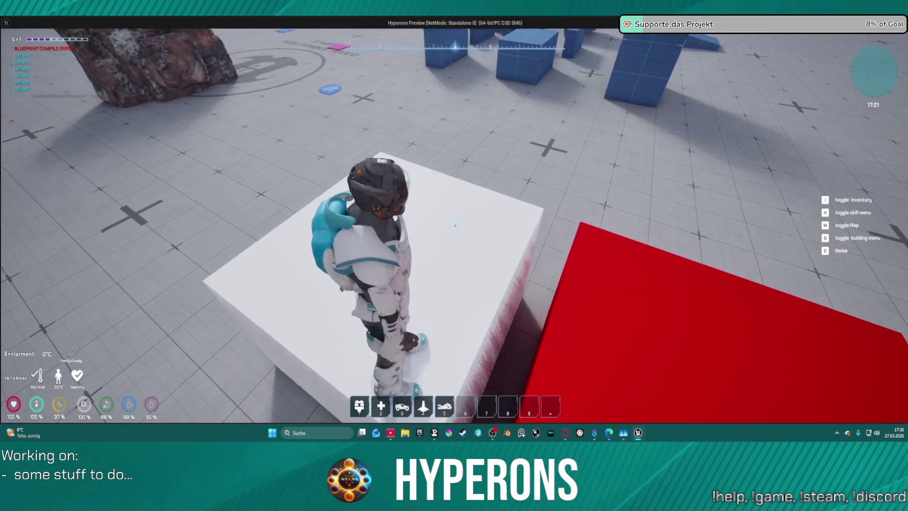
{"action": "key", "text": "w"}
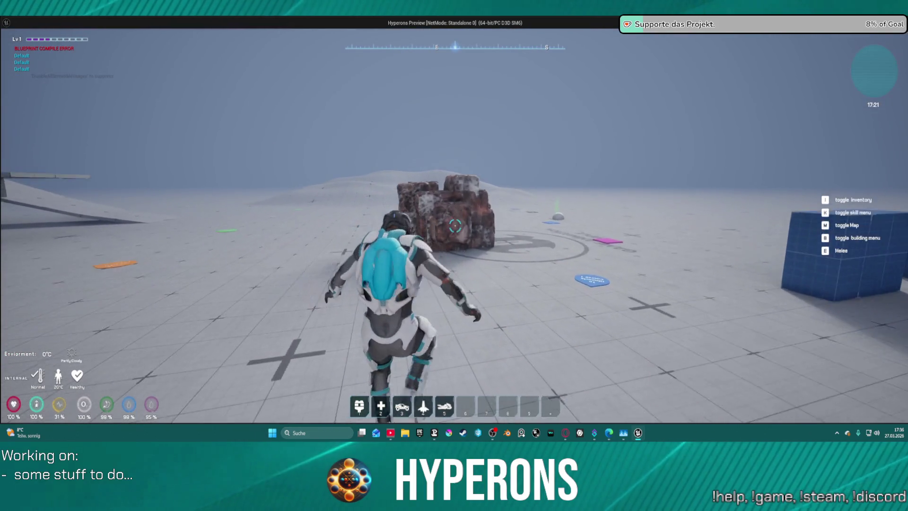
{"action": "key", "text": "w"}
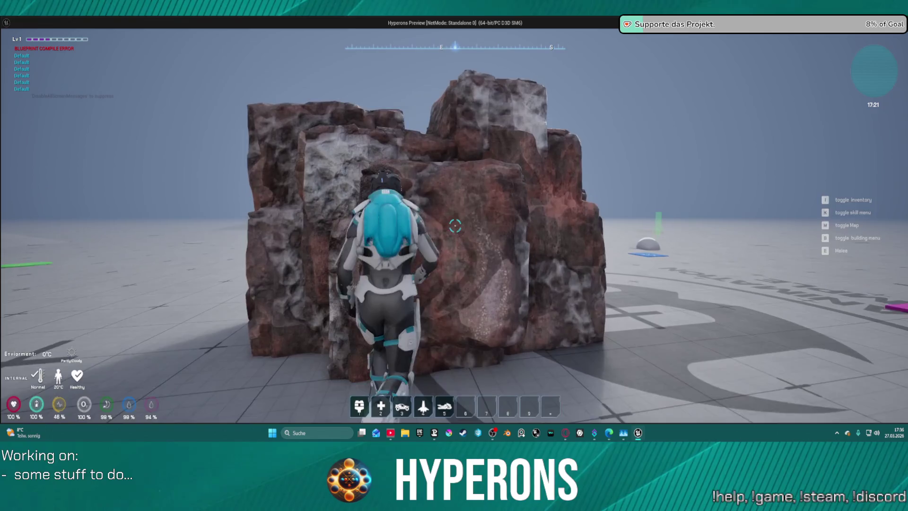
{"action": "key", "text": "w"}
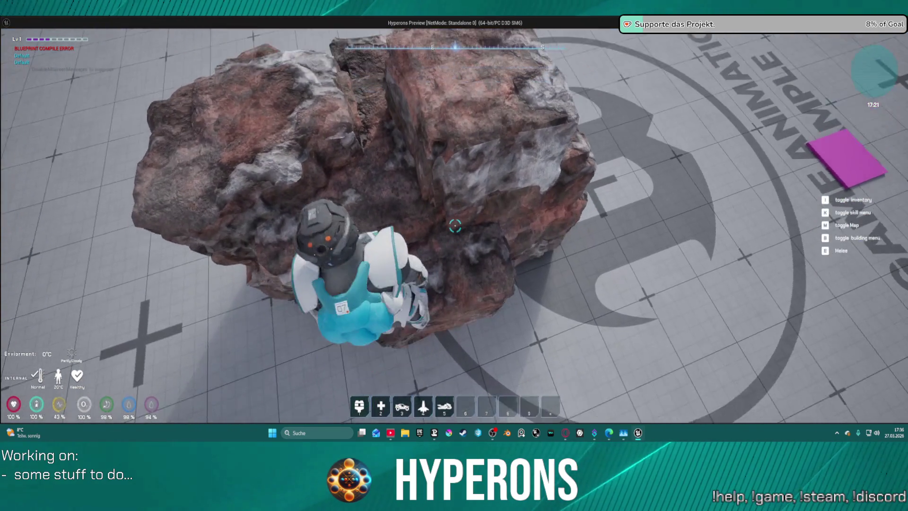
{"action": "key", "text": "w"}
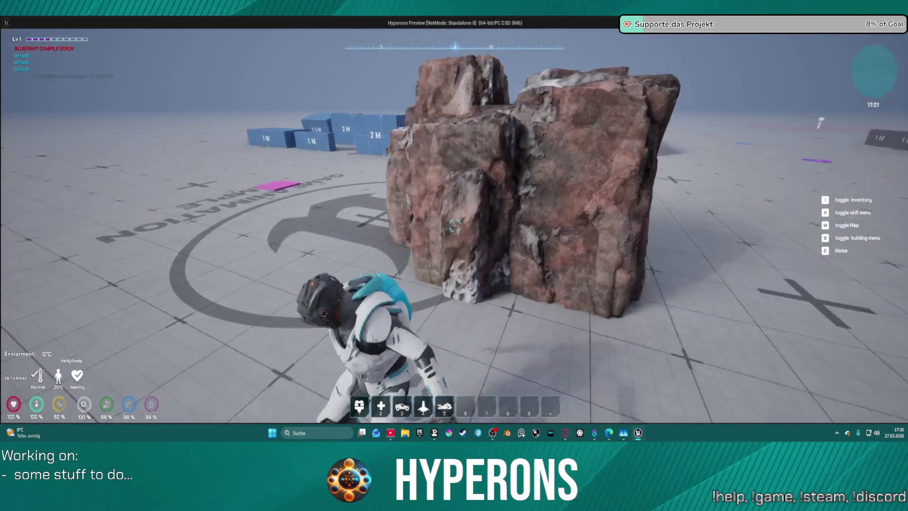
{"action": "key", "text": "Escape"}
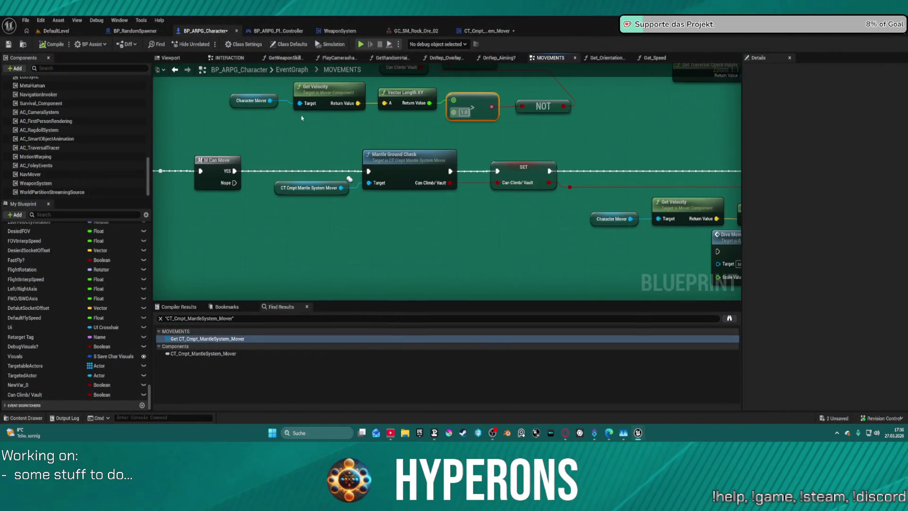
- Attach a Print String node, found by searching 'print string', to the Branch's True output
{"action": "left_click_drag", "start_coordinate": [451, 171], "coordinate": [488, 214]}
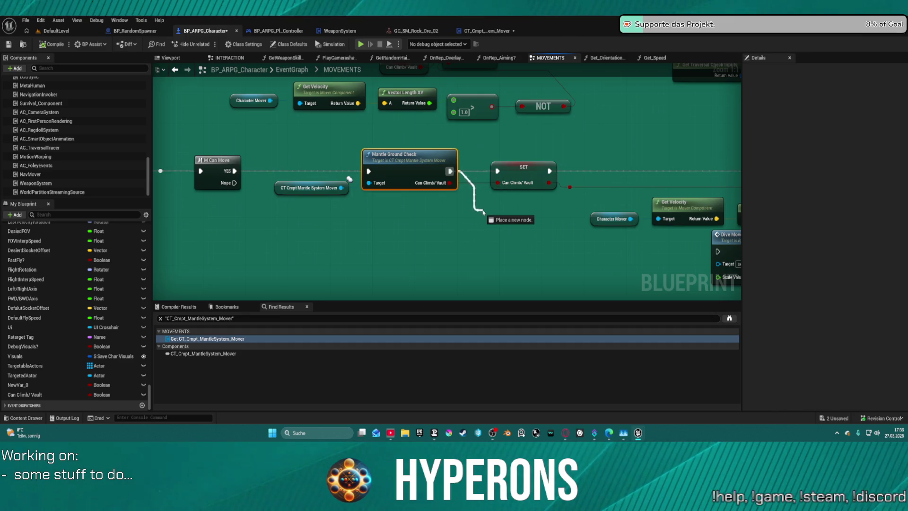
{"action": "mouse_move", "coordinate": [605, 158]}
{"action": "left_mouse_down"}
{"action": "mouse_move", "coordinate": [644, 156]}
{"action": "mouse_move", "coordinate": [314, 163]}
{"action": "left_mouse_up"}
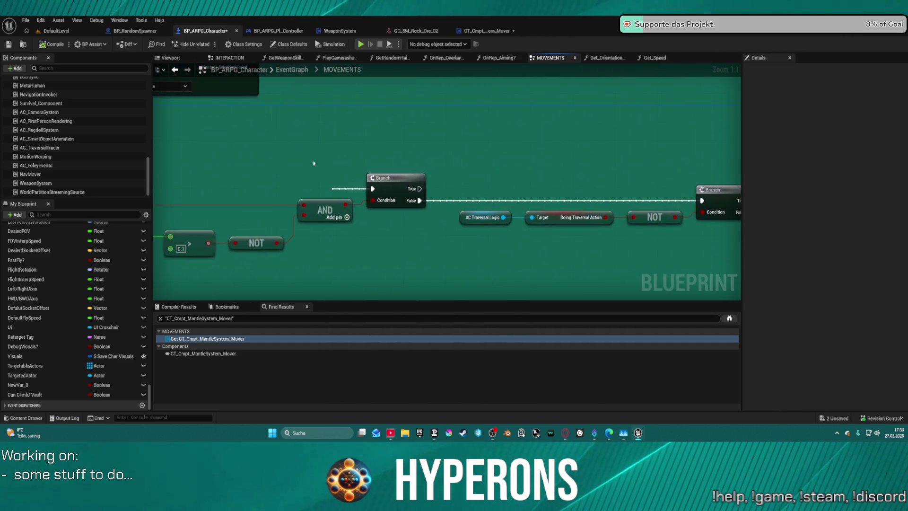
{"action": "left_click_drag", "start_coordinate": [423, 190], "coordinate": [428, 186]}
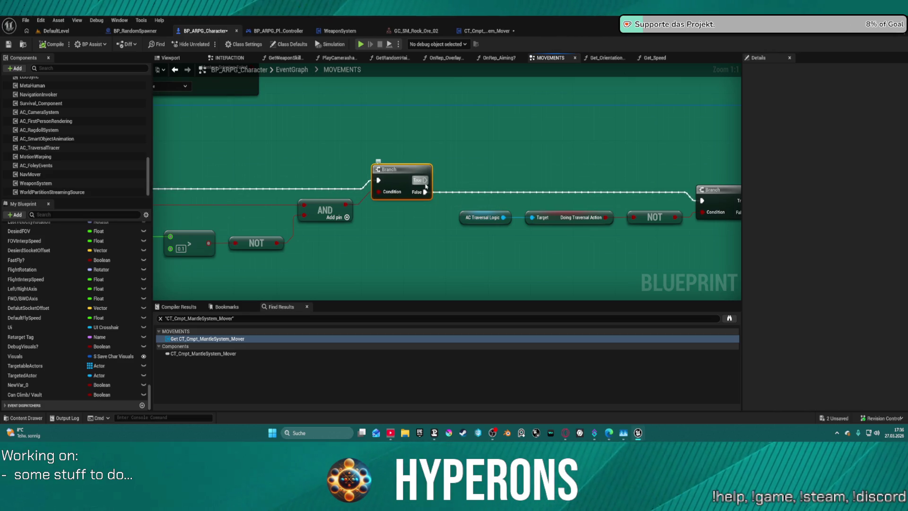
{"action": "left_click_drag", "start_coordinate": [489, 144], "coordinate": [487, 144]}
{"action": "type", "text": "print"}
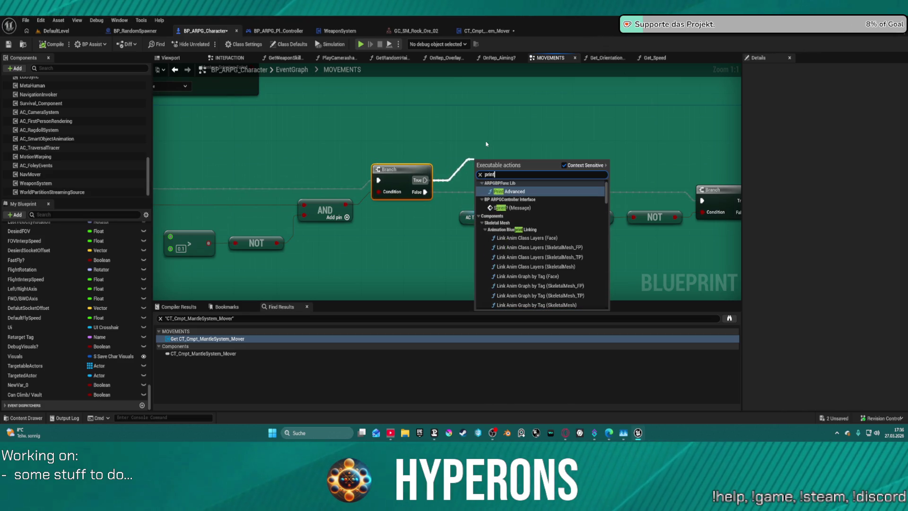
{"action": "type", "text": " string"}
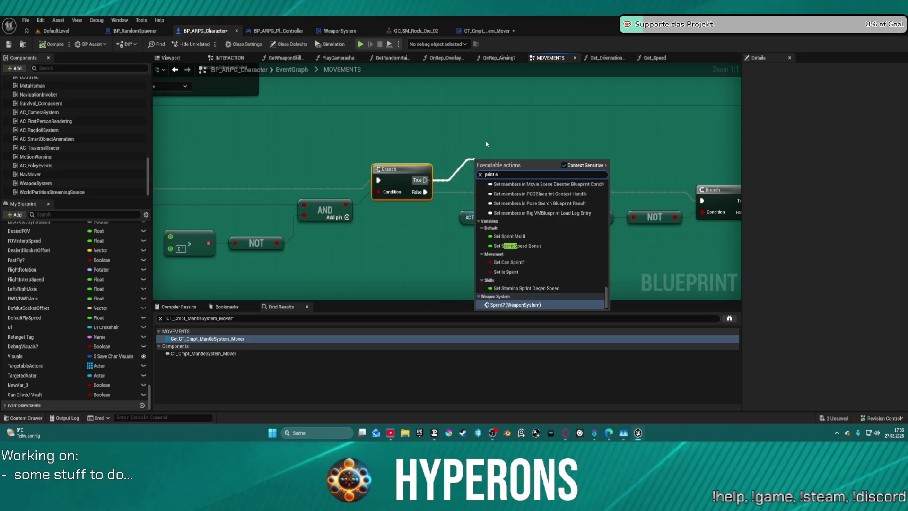
{"action": "key", "text": "Return"}
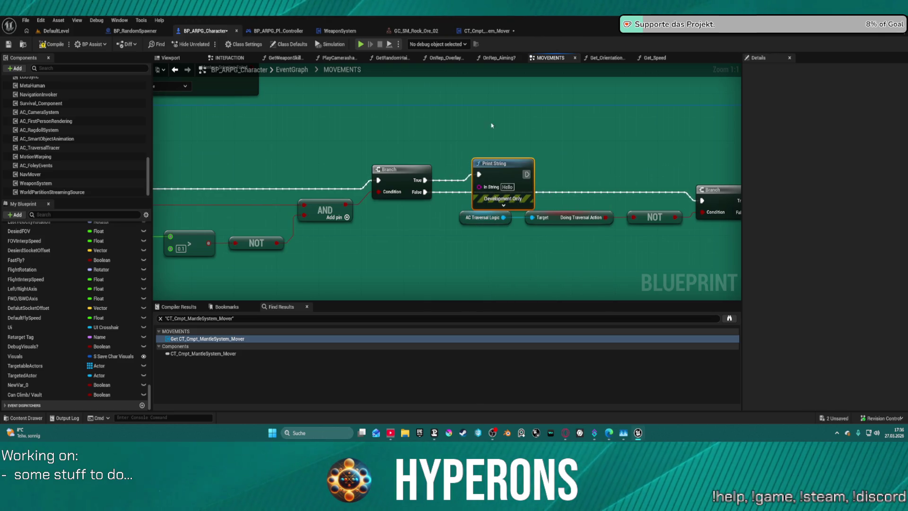
- Make the True-branch Print String read 'used Mantle System' and compile
{"action": "left_click_drag", "start_coordinate": [505, 163], "coordinate": [504, 128]}
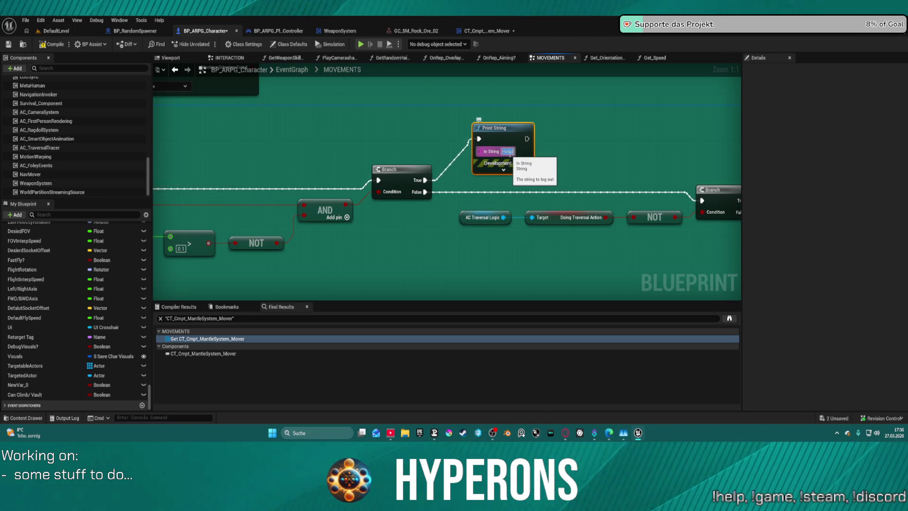
{"action": "type", "text": "used Ma"}
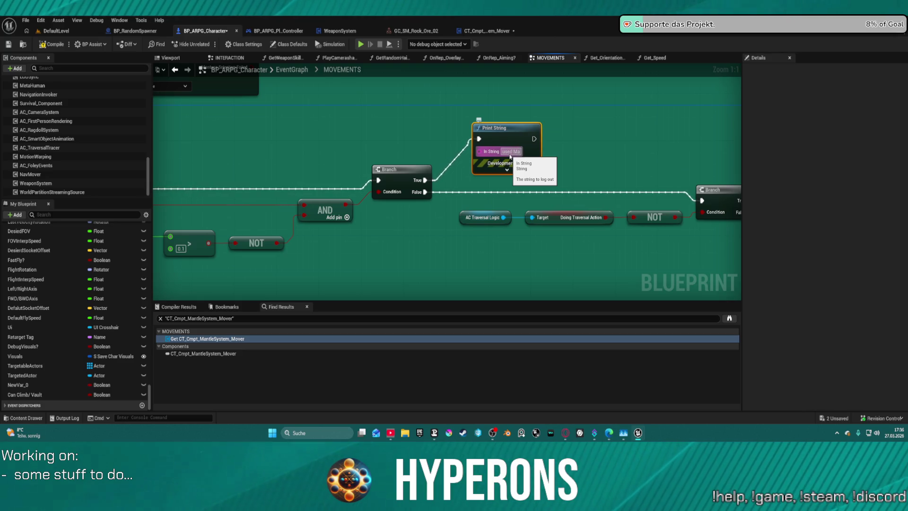
{"action": "type", "text": "ntle System"}
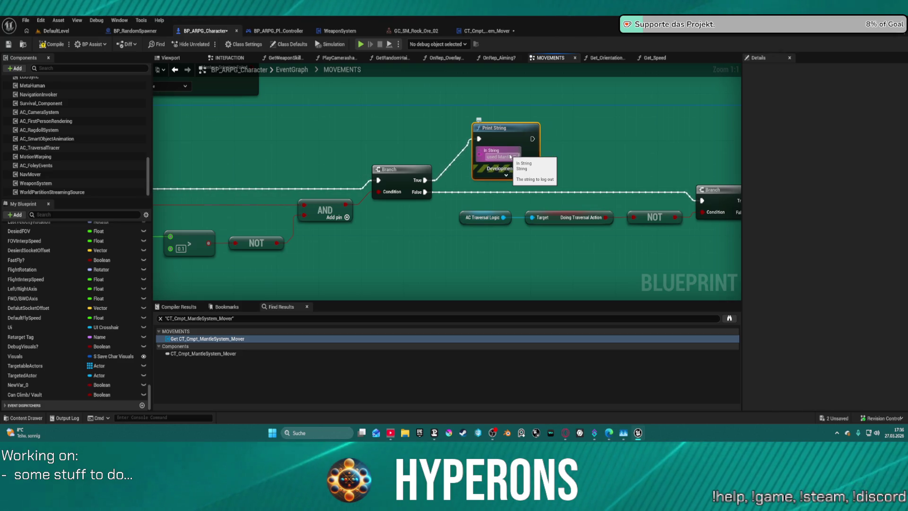
{"action": "key", "text": "Return"}
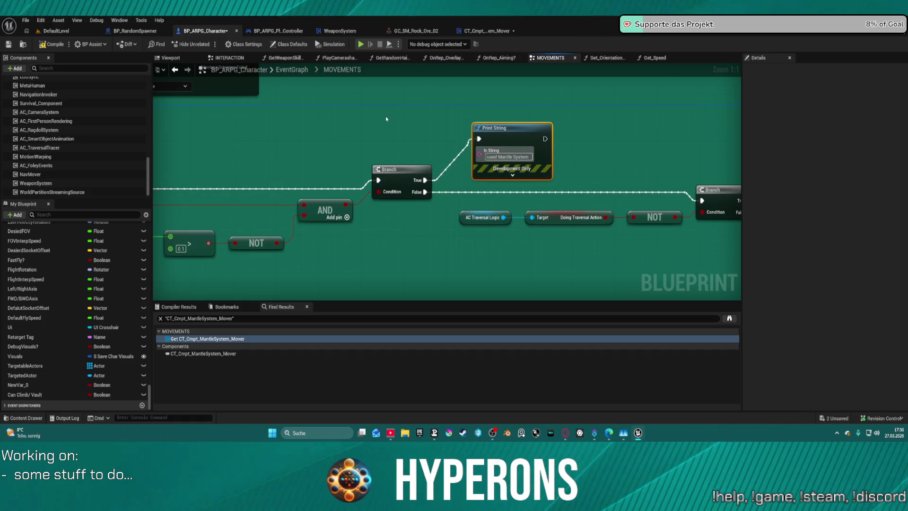
{"action": "key", "text": "F7"}
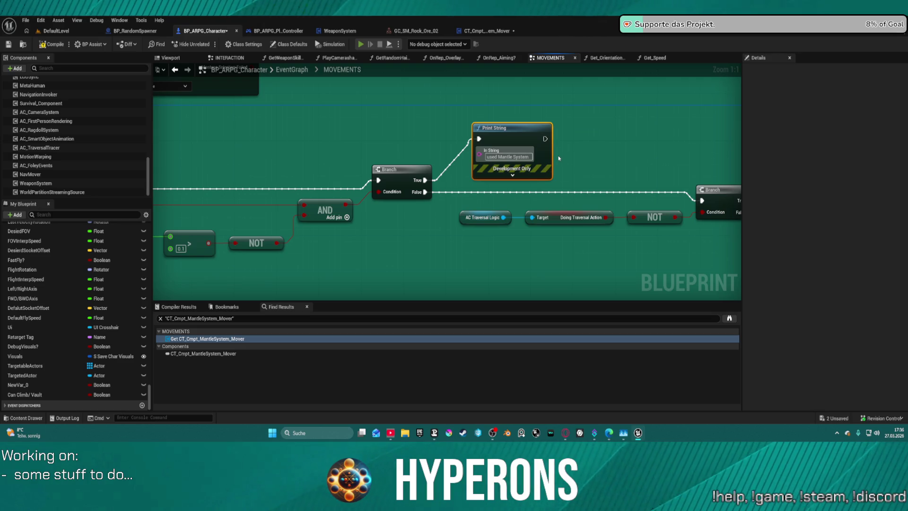
{"action": "key", "text": "alt+p"}
{"action": "left_click", "coordinate": [550, 240]}
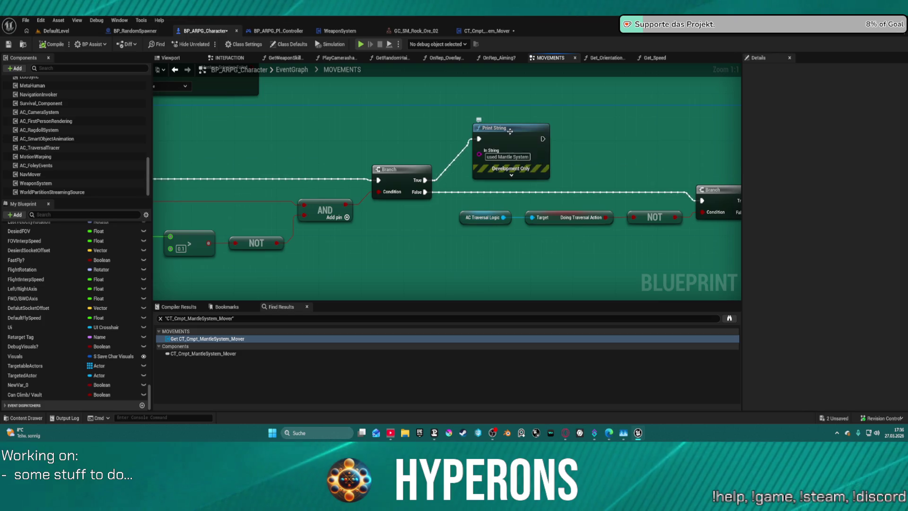
- Add a copied Print String on Branch False reading 'used Traversal System', wired onward to the next Branch
{"action": "left_click", "coordinate": [477, 191]}
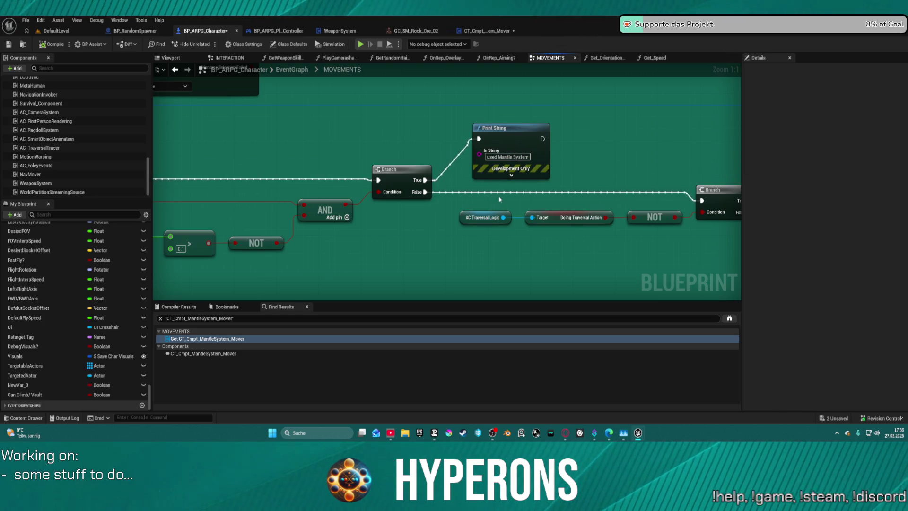
{"action": "left_click", "coordinate": [516, 136]}
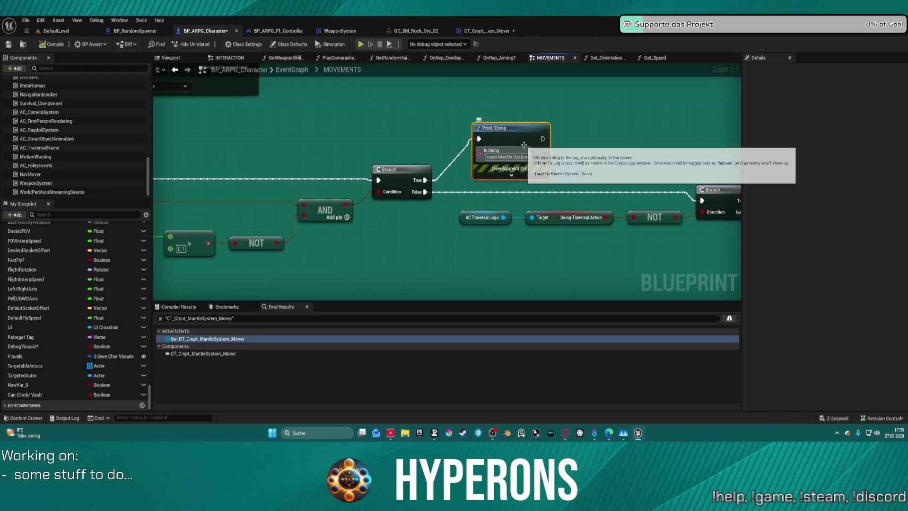
{"action": "left_click", "coordinate": [481, 258]}
{"action": "key", "text": "ctrl+v"}
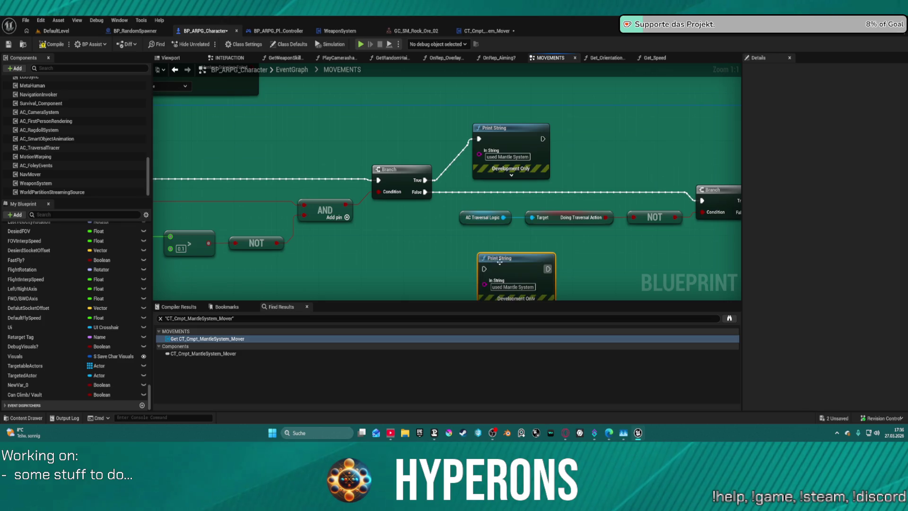
{"action": "mouse_move", "coordinate": [484, 268]}
{"action": "left_mouse_down"}
{"action": "mouse_move", "coordinate": [428, 208]}
{"action": "mouse_move", "coordinate": [426, 191]}
{"action": "left_mouse_up"}
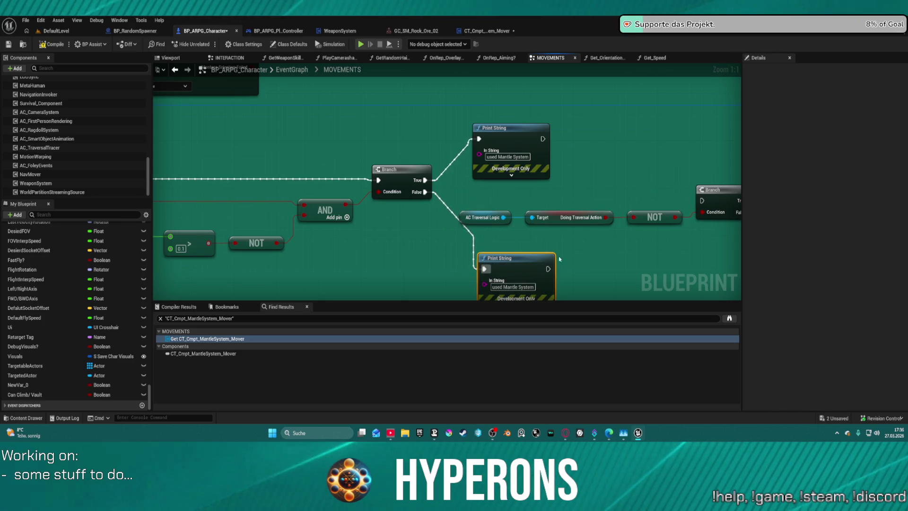
{"action": "left_click_drag", "start_coordinate": [548, 269], "coordinate": [703, 201]}
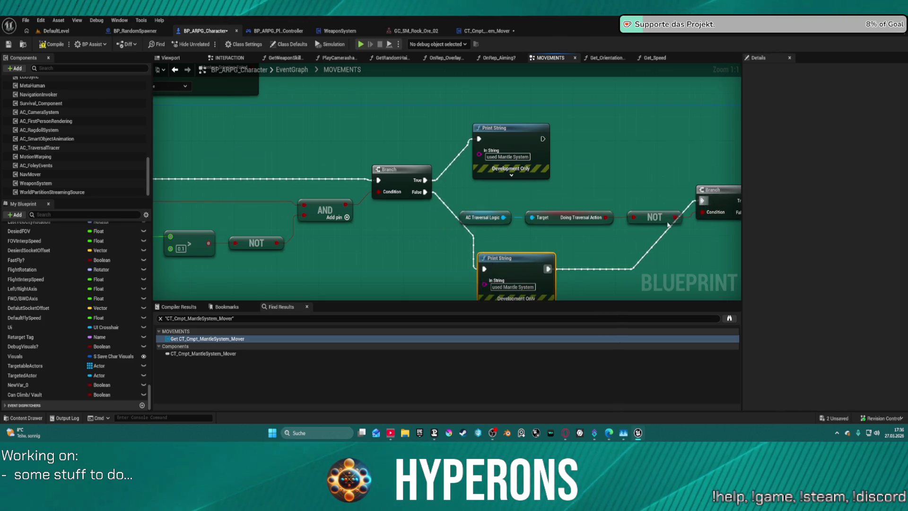
{"action": "left_click", "coordinate": [509, 286]}
{"action": "left_click", "coordinate": [506, 288]}
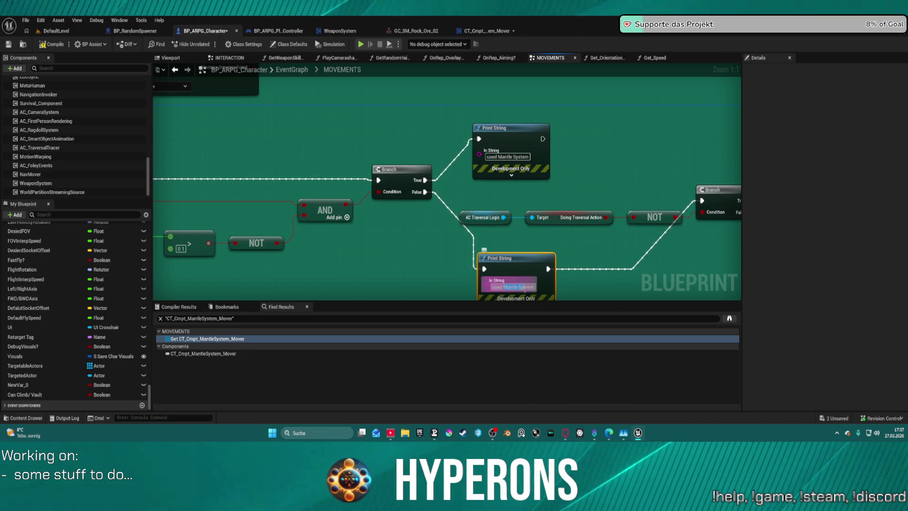
{"action": "type", "text": "T"}
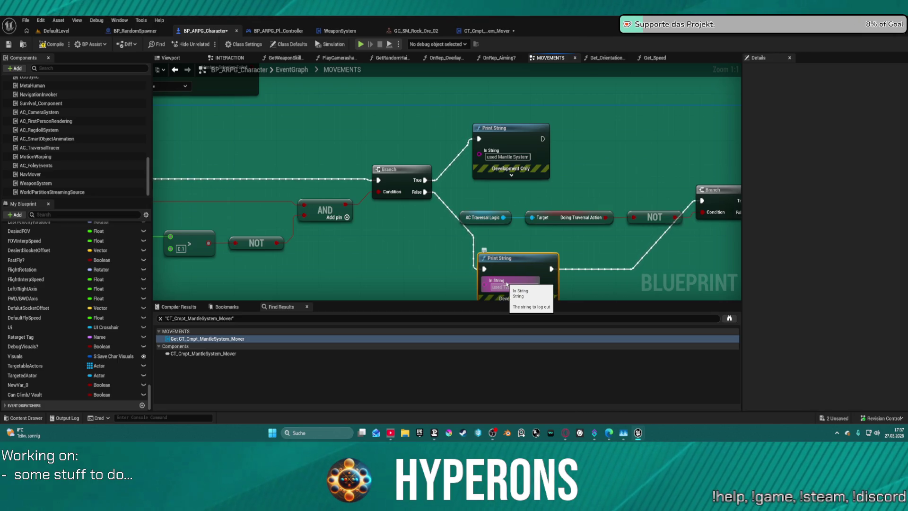
{"action": "scroll", "coordinate": [506, 285], "scroll_direction": "down", "scroll_amount": 1}
{"action": "left_click", "coordinate": [528, 286]}
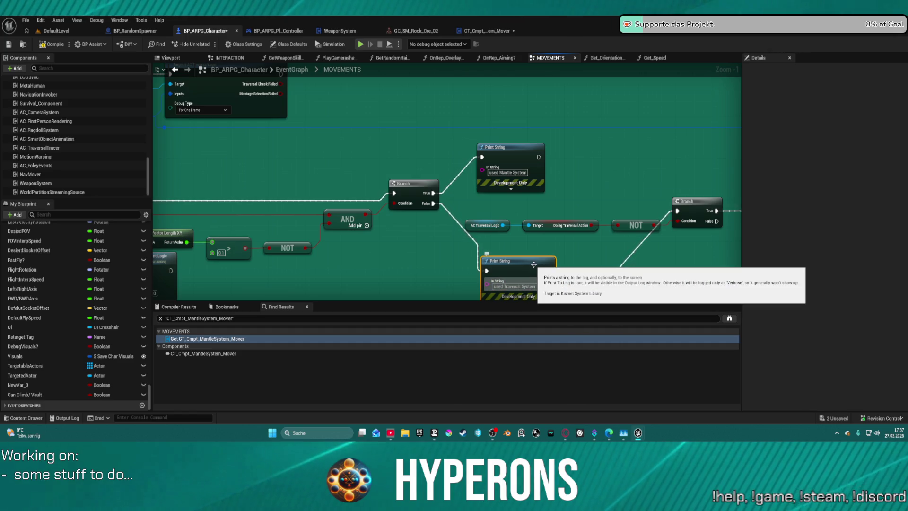
- Add a Print String after Try Traversal Action, compile, and play despite the compile errors
{"action": "left_click_drag", "start_coordinate": [434, 117], "coordinate": [655, 269]}
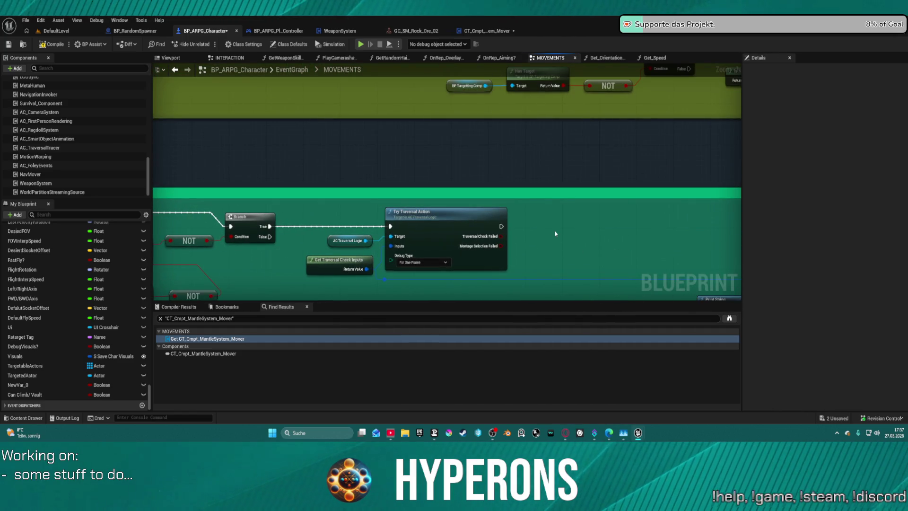
{"action": "key", "text": "ctrl+v"}
{"action": "mouse_move", "coordinate": [501, 226]}
{"action": "left_mouse_down"}
{"action": "mouse_move", "coordinate": [561, 242]}
{"action": "mouse_move", "coordinate": [565, 222]}
{"action": "left_mouse_up"}
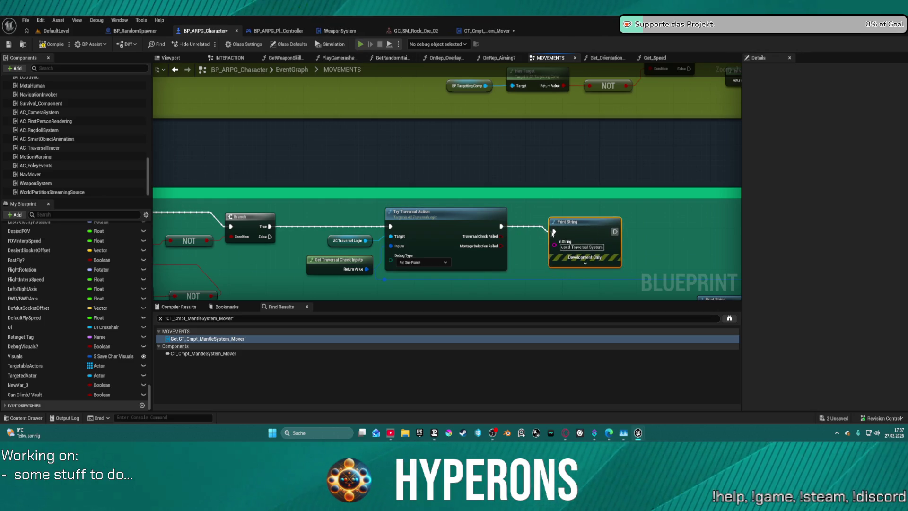
{"action": "key", "text": "F7"}
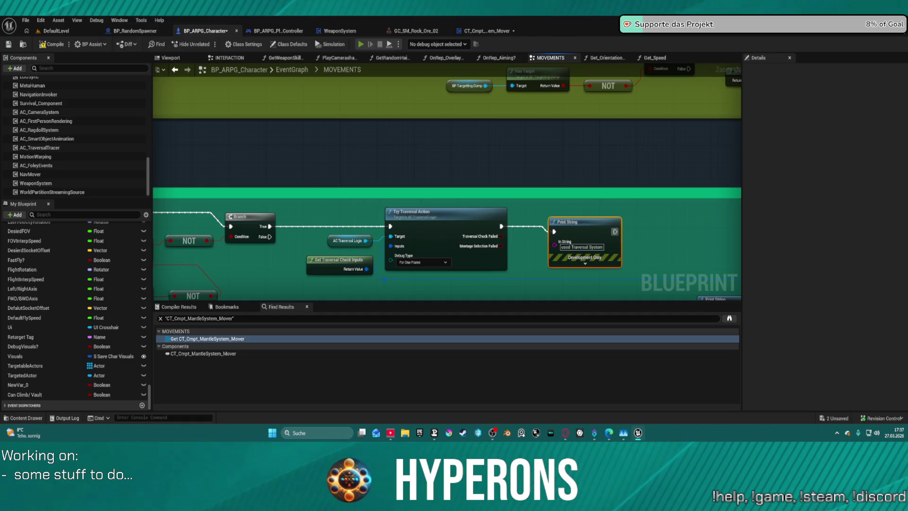
{"action": "key", "text": "alt+p"}
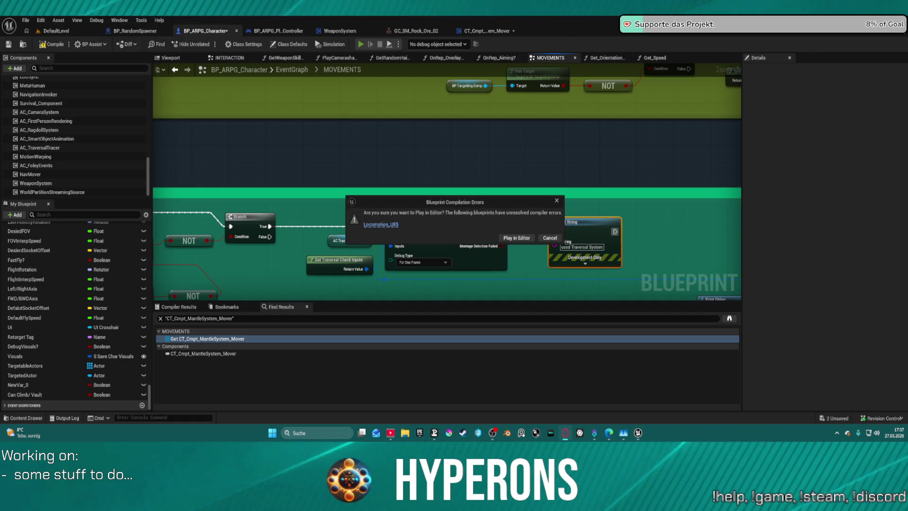
{"action": "left_click", "coordinate": [520, 238]}
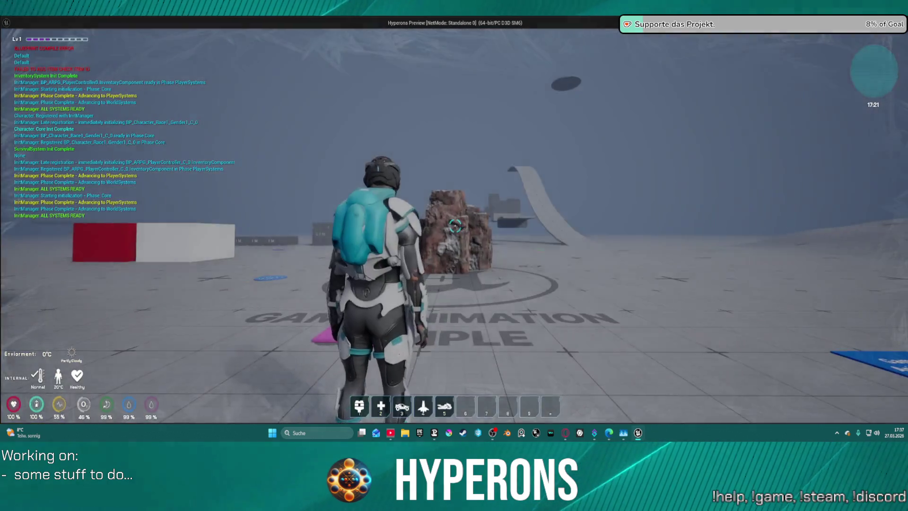
- Climb the rock pillar and the large rock, then run toward the boxes to trigger traversal
{"action": "key", "text": "w"}
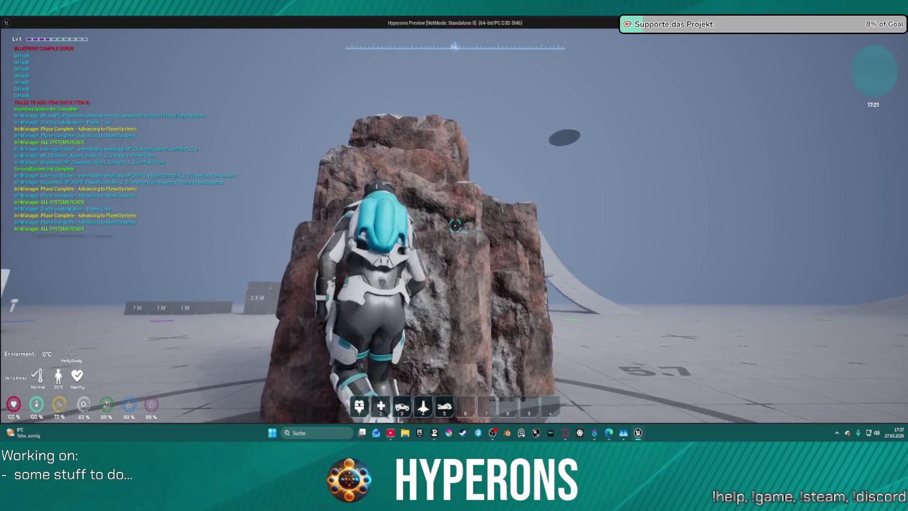
{"action": "key", "text": "space"}
{"action": "key", "text": "s"}
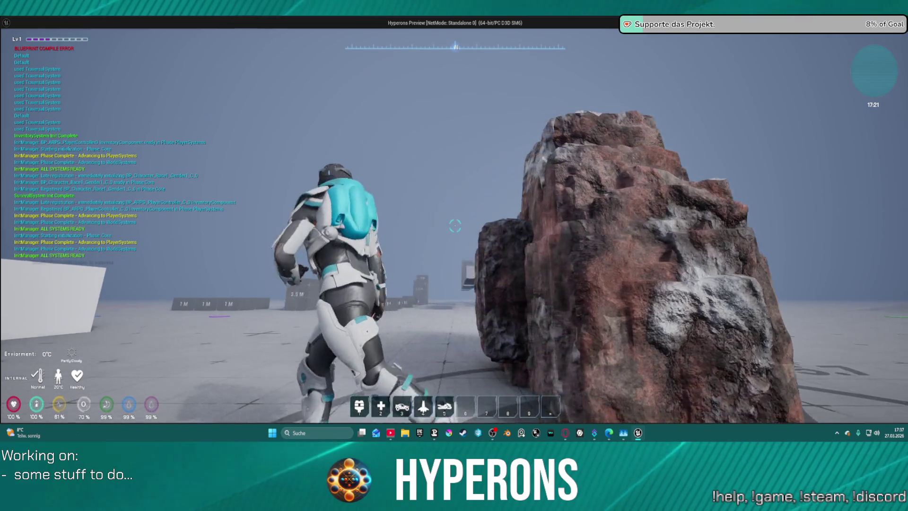
{"action": "key", "text": "w"}
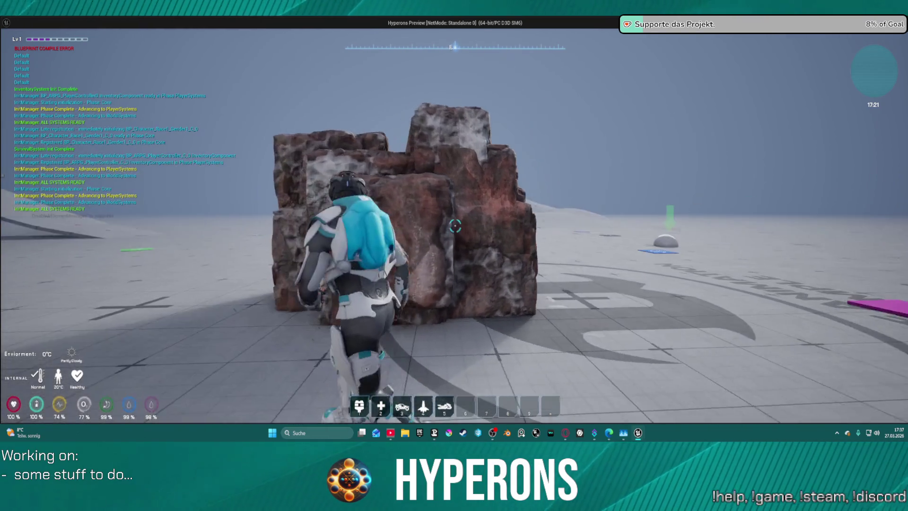
{"action": "key", "text": "space"}
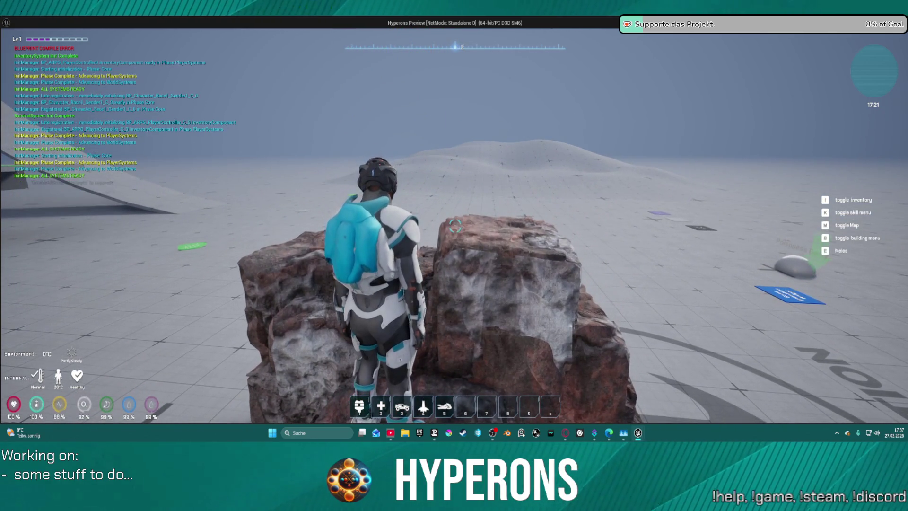
{"action": "key", "text": "w"}
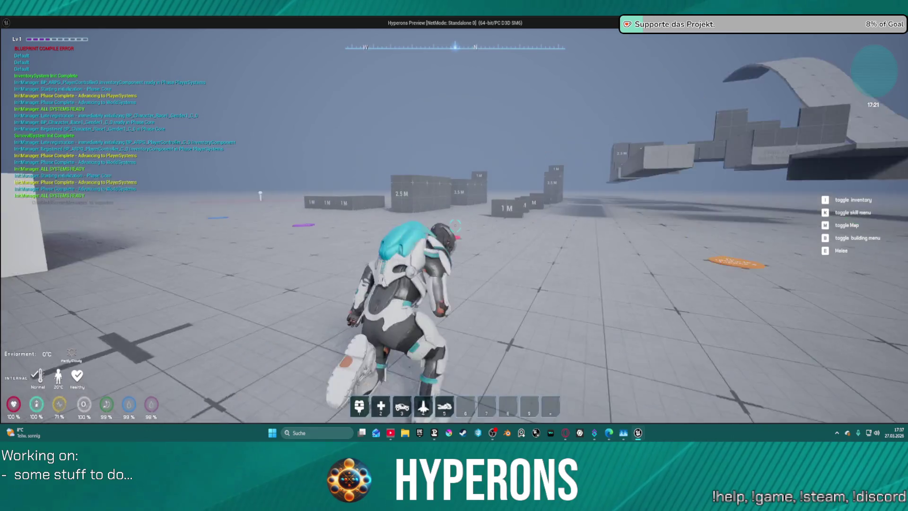
{"action": "key", "text": "space"}
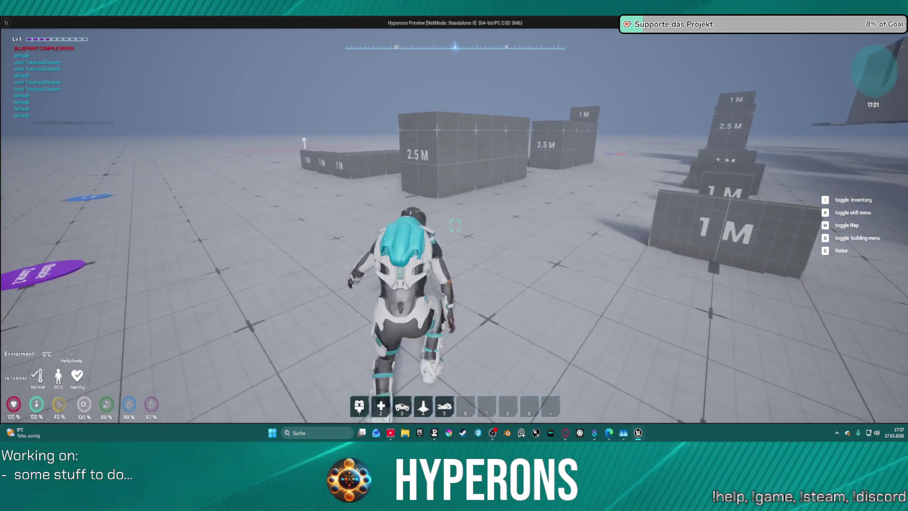
- Climb and mantle the tall grid wall, retry another climb, then end the play session
{"action": "key", "text": "w"}
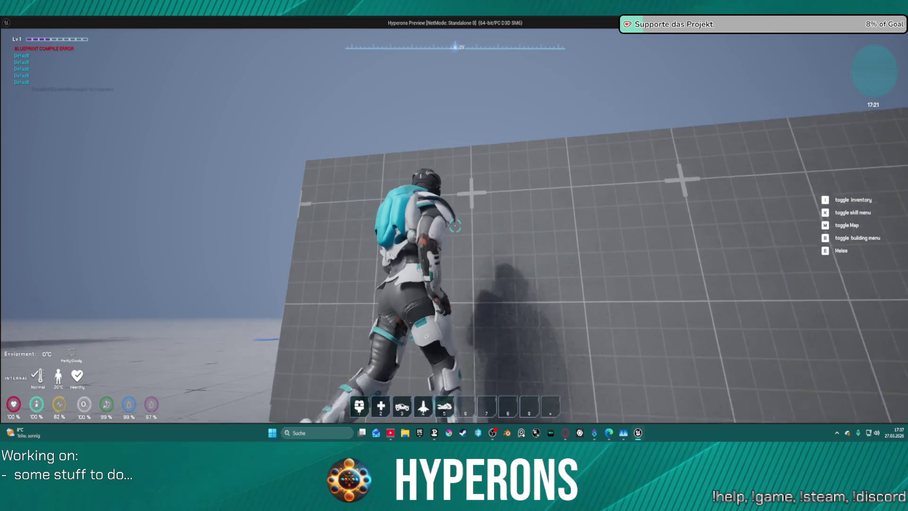
{"action": "key", "text": "space"}
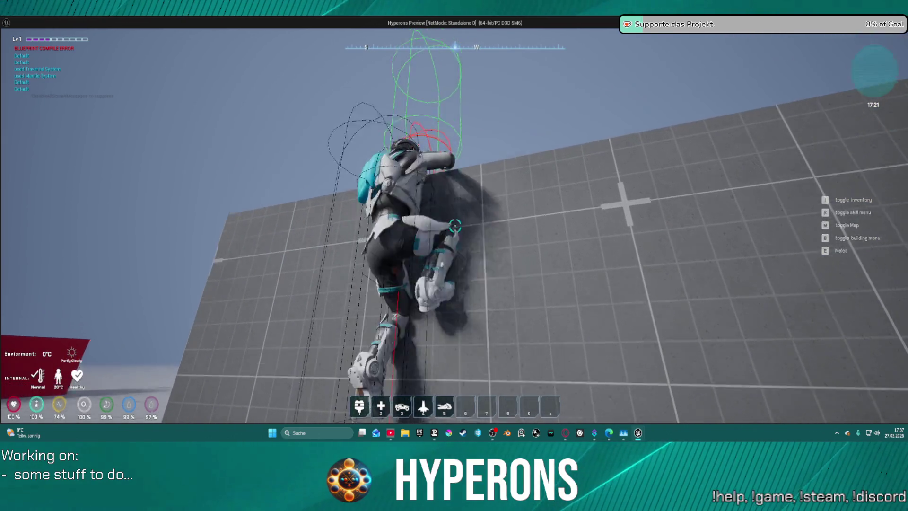
{"action": "key", "text": "w"}
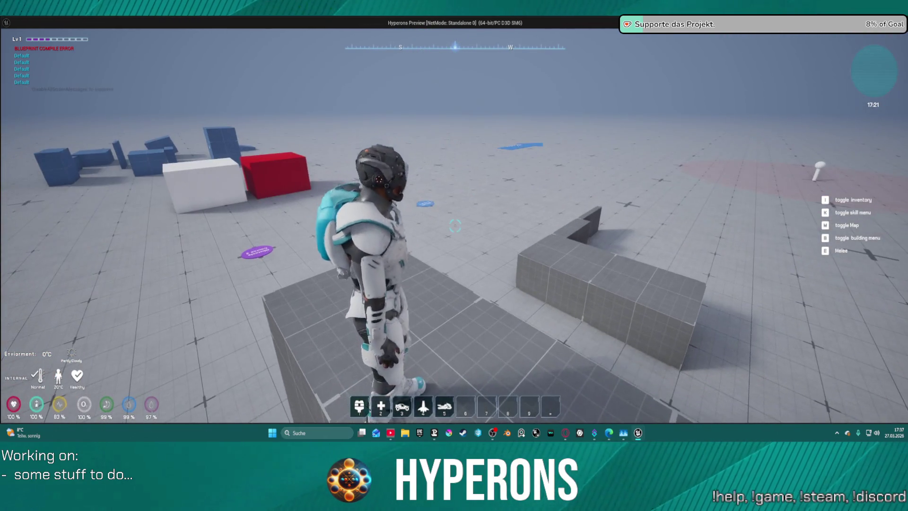
{"action": "key", "text": "w"}
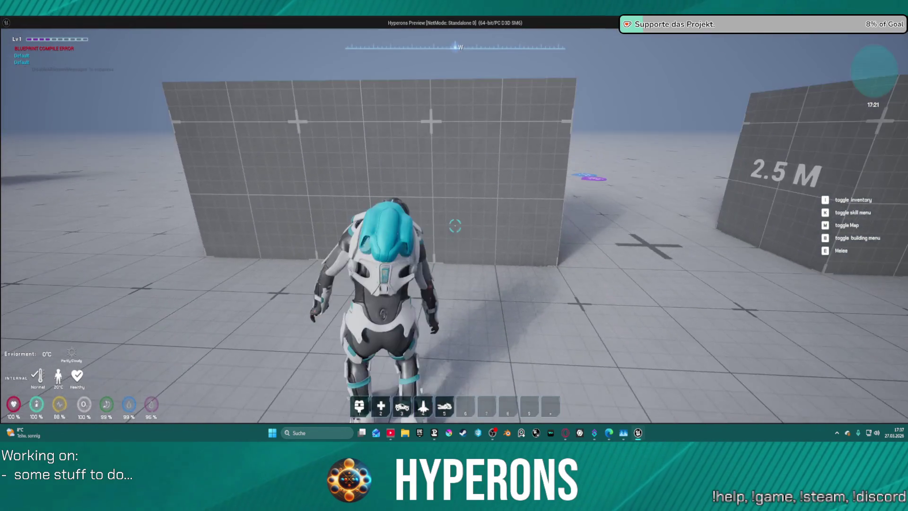
{"action": "key", "text": "w"}
{"action": "key", "text": "space"}
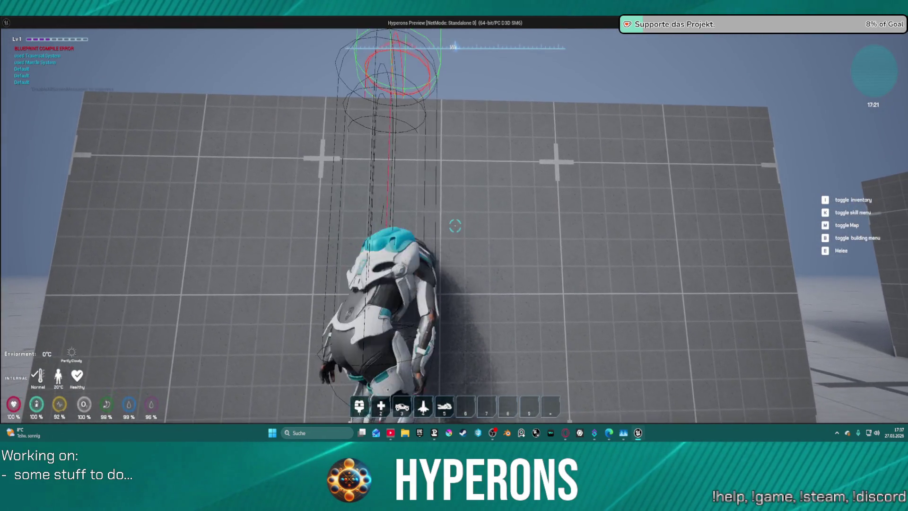
{"action": "key", "text": "s"}
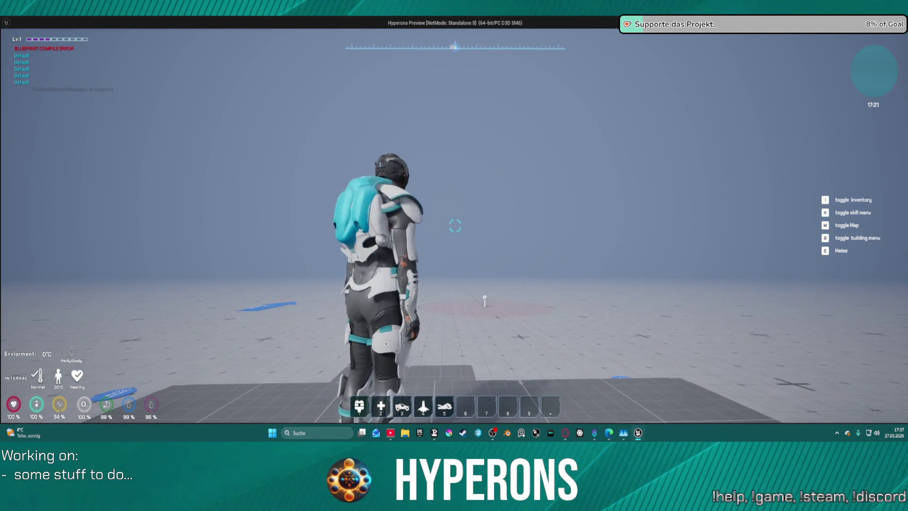
{"action": "key", "text": "Escape"}
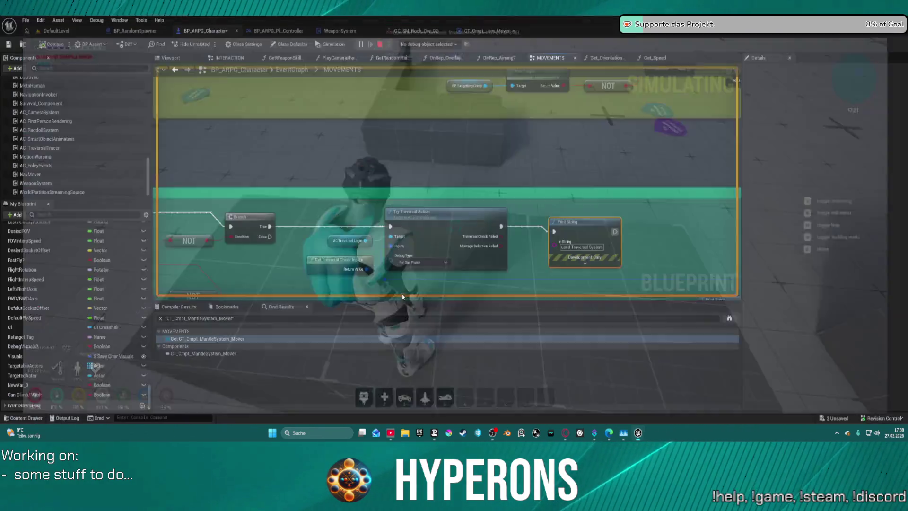
- Select the Mantle Ground Check and SET Can Climb/Vault nodes in the Jump block
{"action": "scroll", "coordinate": [387, 181], "scroll_direction": "down", "scroll_amount": 6}
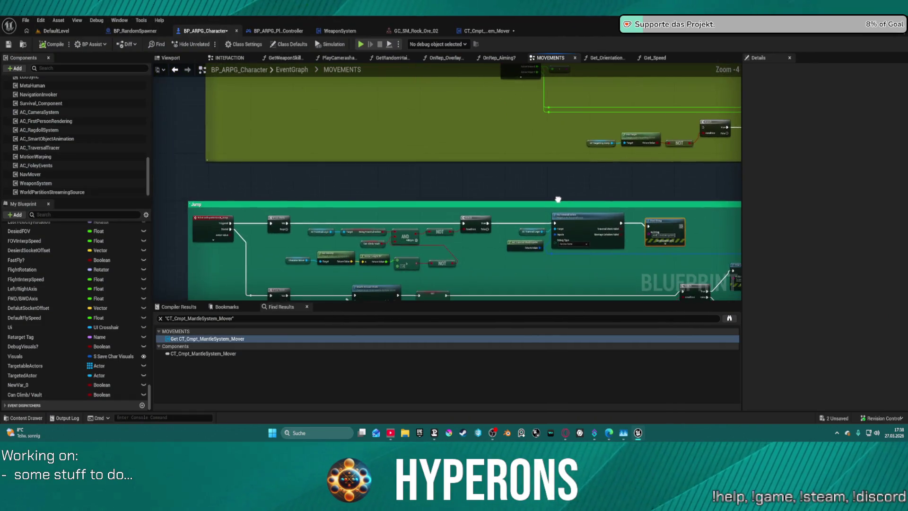
{"action": "mouse_move", "coordinate": [564, 142]}
{"action": "left_mouse_down"}
{"action": "mouse_move", "coordinate": [559, 114]}
{"action": "mouse_move", "coordinate": [453, 114]}
{"action": "mouse_move", "coordinate": [477, 111]}
{"action": "left_mouse_up"}
{"action": "scroll", "coordinate": [336, 175], "scroll_direction": "up", "scroll_amount": 4}
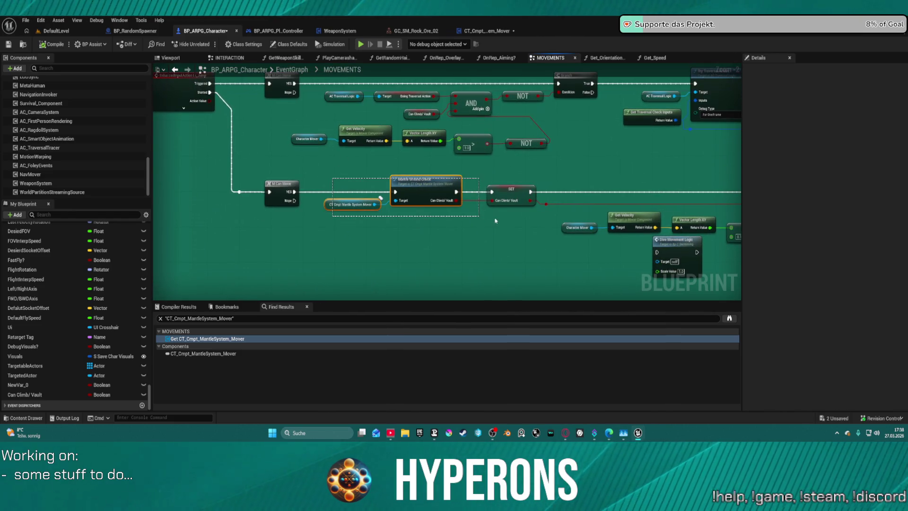
{"action": "left_click_drag", "start_coordinate": [502, 220], "coordinate": [505, 219]}
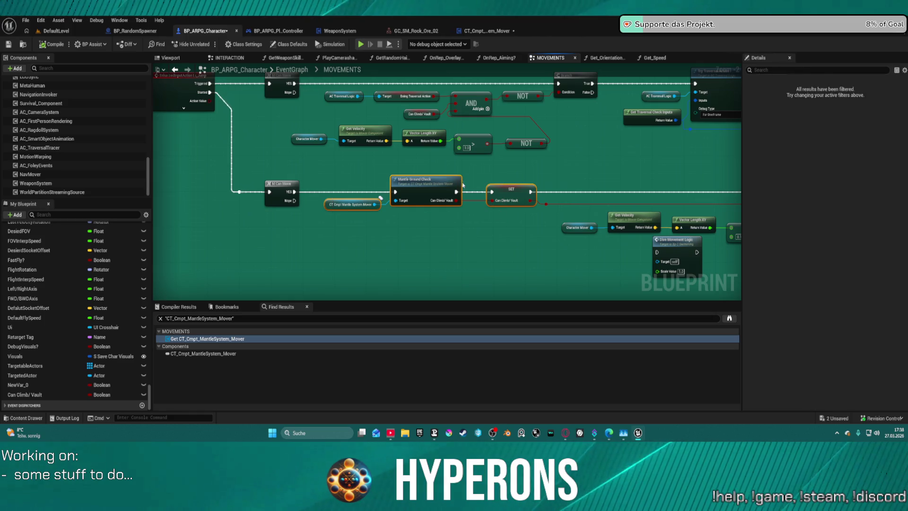
{"action": "scroll", "coordinate": [463, 185], "scroll_direction": "down", "scroll_amount": 4}
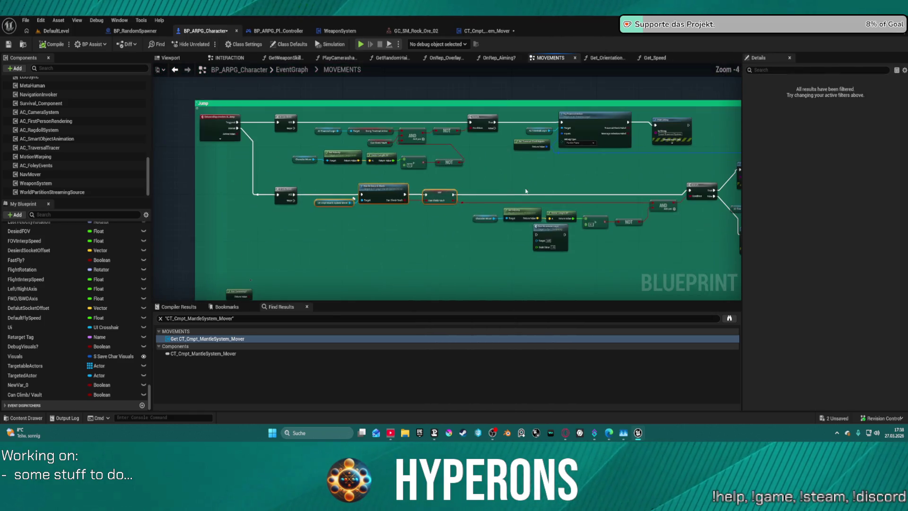
{"action": "mouse_move", "coordinate": [437, 217]}
{"action": "left_mouse_down"}
{"action": "mouse_move", "coordinate": [698, 227]}
{"action": "mouse_move", "coordinate": [444, 206]}
{"action": "left_mouse_up"}
- Paste the mantle check nodes into the upper Jump row, wire the SET into execution, and compile
{"action": "left_click_drag", "start_coordinate": [347, 89], "coordinate": [365, 110]}
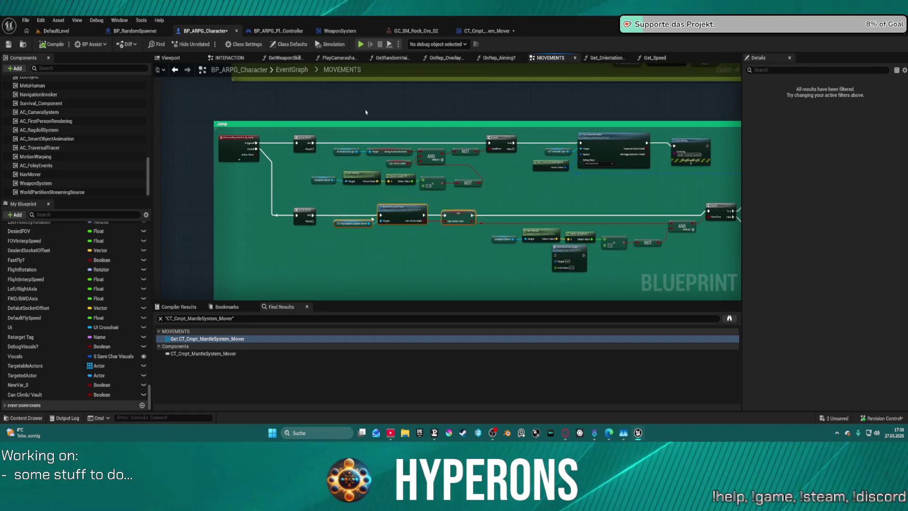
{"action": "left_click", "coordinate": [355, 131]}
{"action": "scroll", "coordinate": [353, 138], "scroll_direction": "up", "scroll_amount": 2}
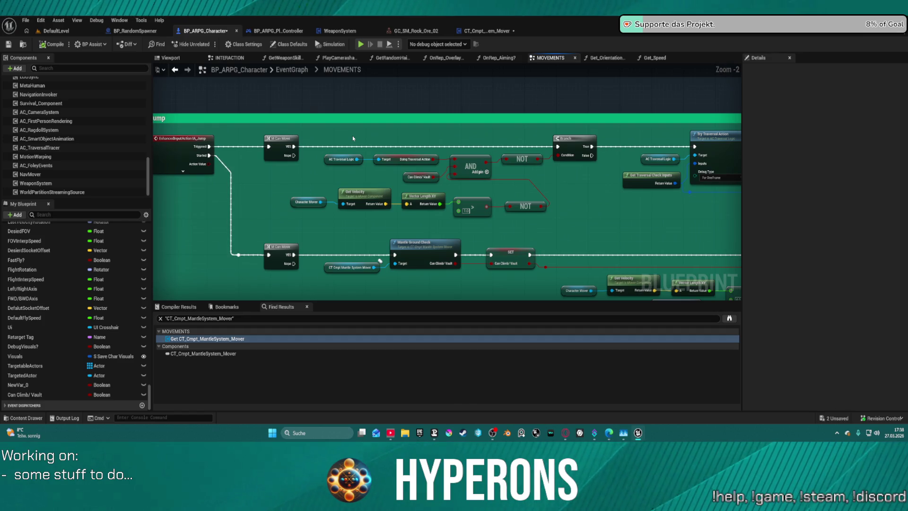
{"action": "left_click", "coordinate": [353, 135]}
{"action": "left_click_drag", "start_coordinate": [368, 141], "coordinate": [390, 146]}
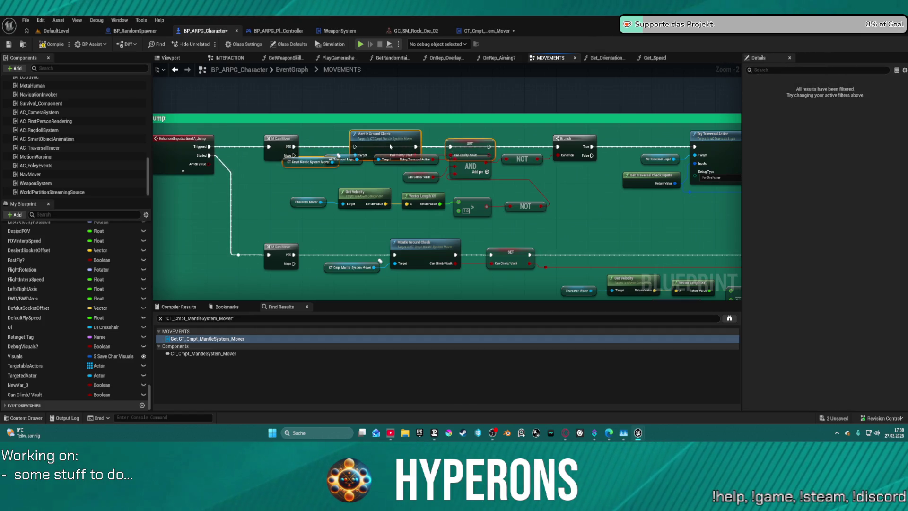
{"action": "left_click", "coordinate": [292, 148]}
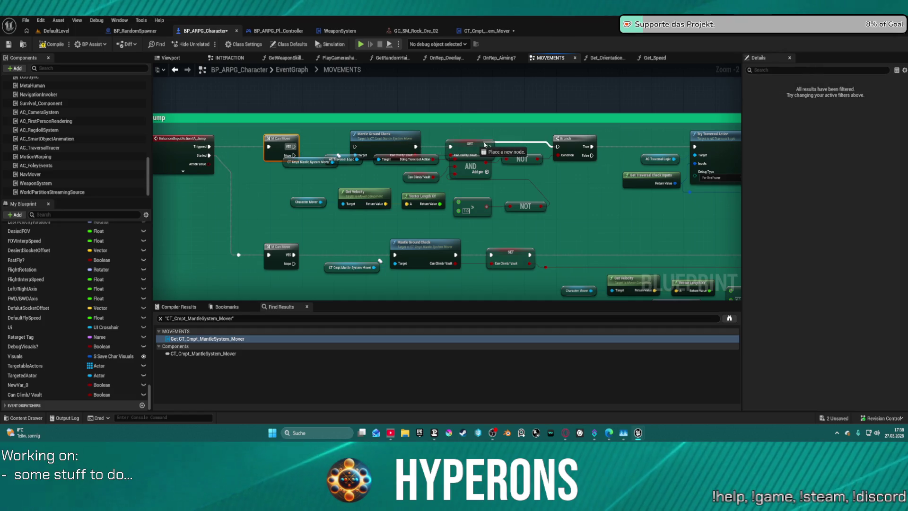
{"action": "left_click", "coordinate": [352, 148]}
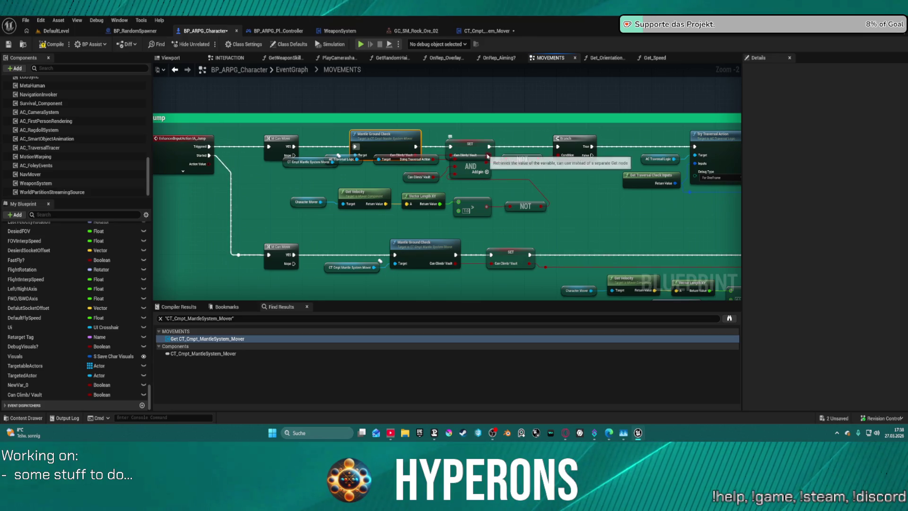
{"action": "mouse_move", "coordinate": [488, 155]}
{"action": "left_mouse_down"}
{"action": "mouse_move", "coordinate": [452, 182]}
{"action": "mouse_move", "coordinate": [447, 165]}
{"action": "mouse_move", "coordinate": [454, 169]}
{"action": "left_mouse_up"}
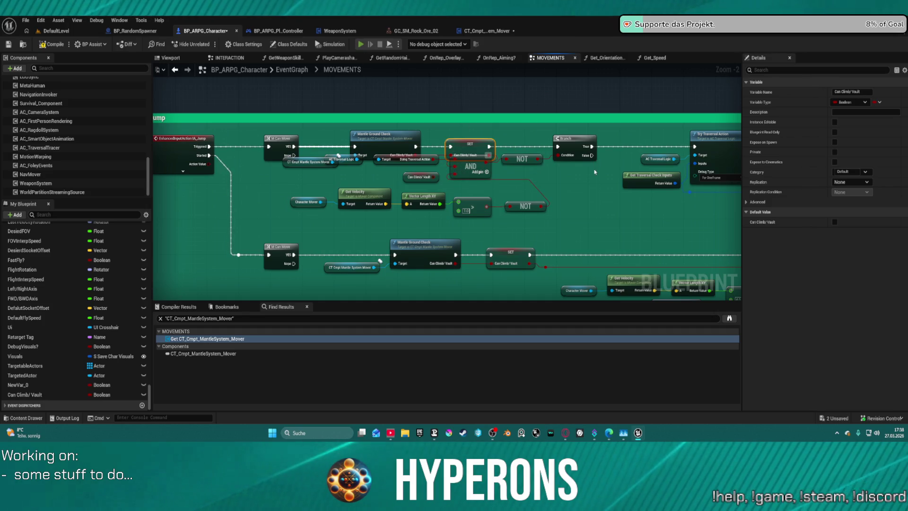
{"action": "key", "text": "F7"}
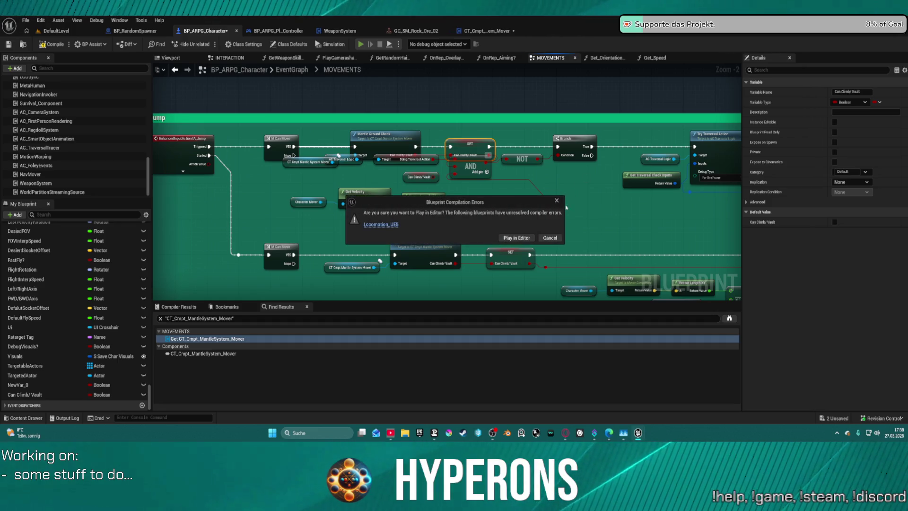
- Run a quick play test despite compile errors, stop it, and move the SET Can Climb/Vault node up
{"action": "left_click", "coordinate": [549, 237]}
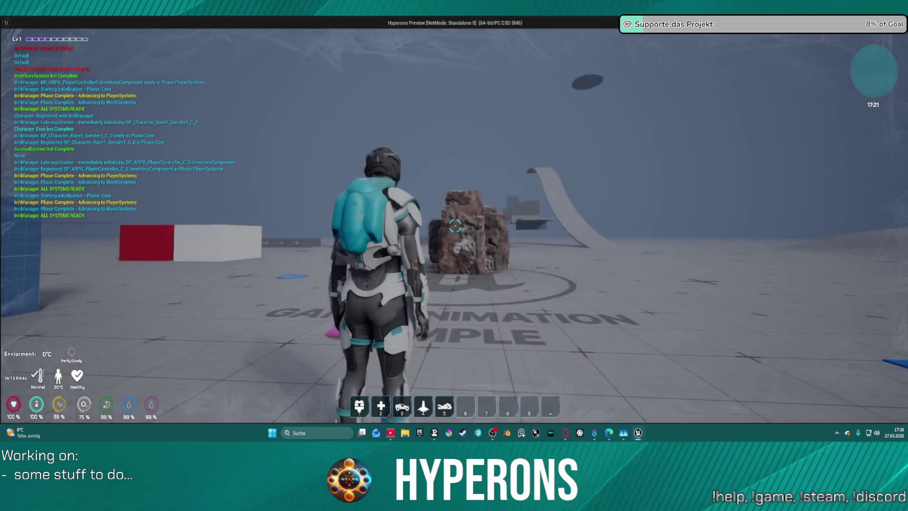
{"action": "key", "text": "Escape"}
{"action": "left_click_drag", "start_coordinate": [480, 146], "coordinate": [465, 133]}
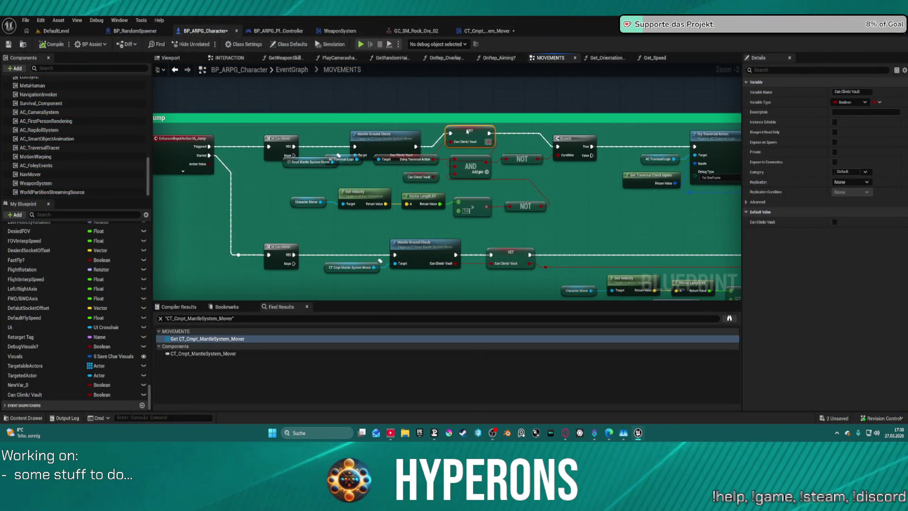
- Undo the extra NOT node and SET-to-Branch link, then move the Mantle Ground Check/SET pair upward
{"action": "left_click", "coordinate": [524, 207]}
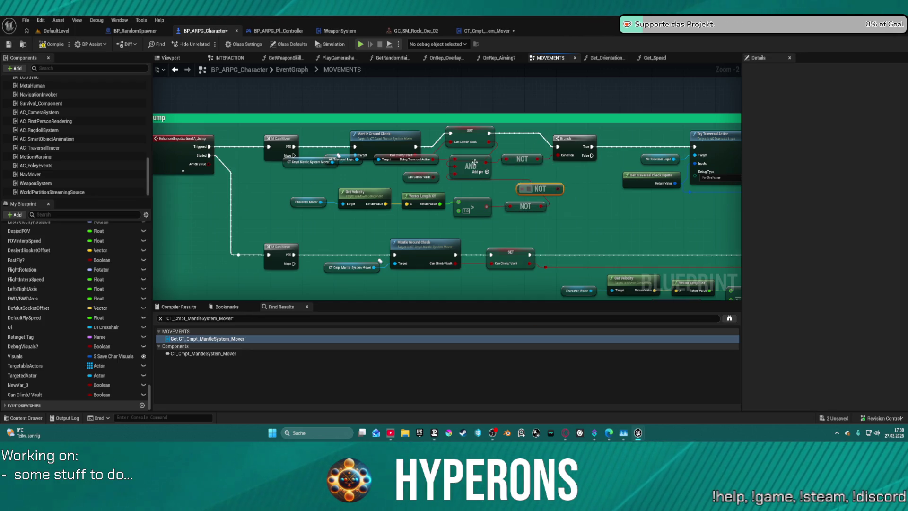
{"action": "left_click", "coordinate": [470, 168]}
{"action": "key", "text": "ctrl+z"}
{"action": "key", "text": "ctrl+z"}
{"action": "key", "text": "ctrl+z"}
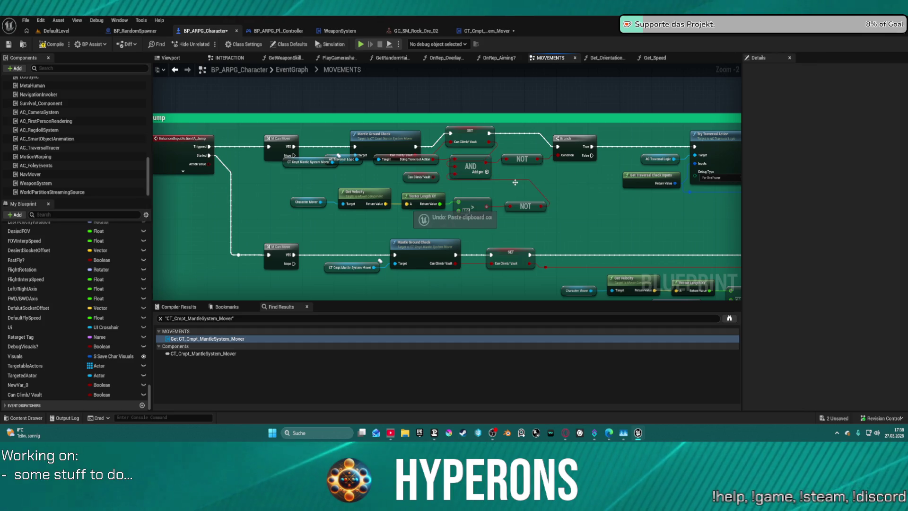
{"action": "key", "text": "ctrl+z"}
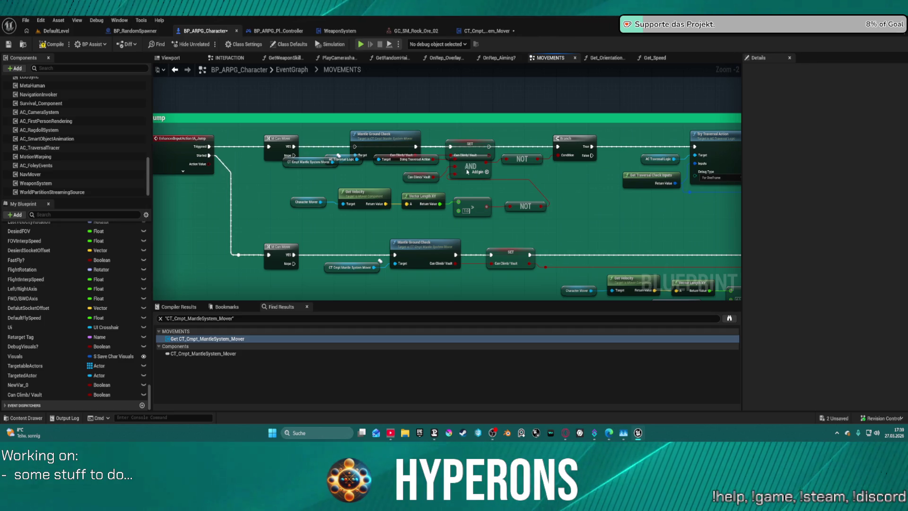
{"action": "mouse_move", "coordinate": [429, 149]}
{"action": "left_mouse_down"}
{"action": "mouse_move", "coordinate": [473, 153]}
{"action": "mouse_move", "coordinate": [464, 99]}
{"action": "left_mouse_up"}
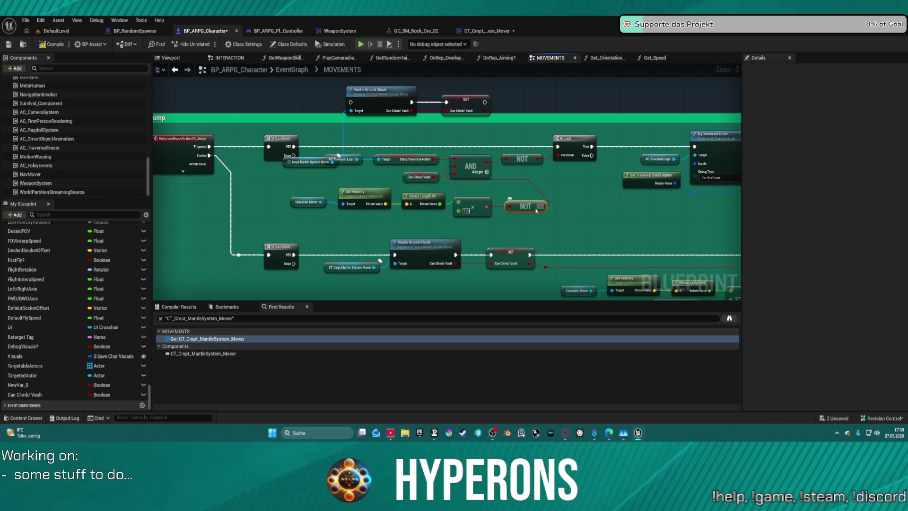
- Move the Can Climb/Vault getter left so it feeds the NOT node beside the velocity check
{"action": "left_click_drag", "start_coordinate": [426, 178], "coordinate": [364, 180]}
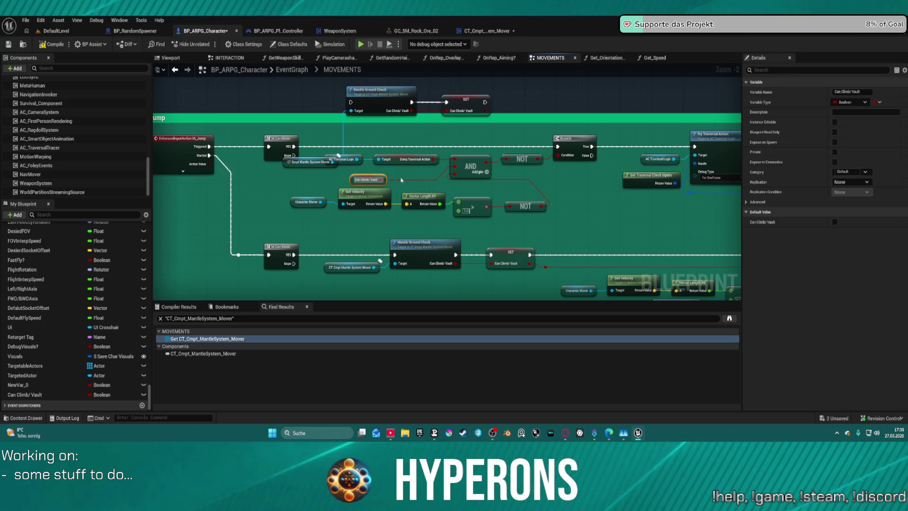
{"action": "left_click", "coordinate": [396, 181]}
{"action": "left_click", "coordinate": [378, 182]}
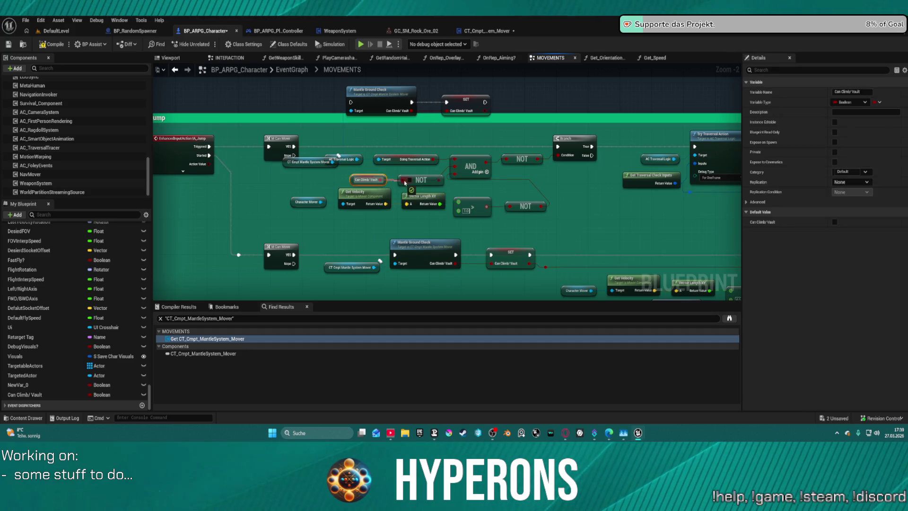
{"action": "left_click", "coordinate": [436, 180]}
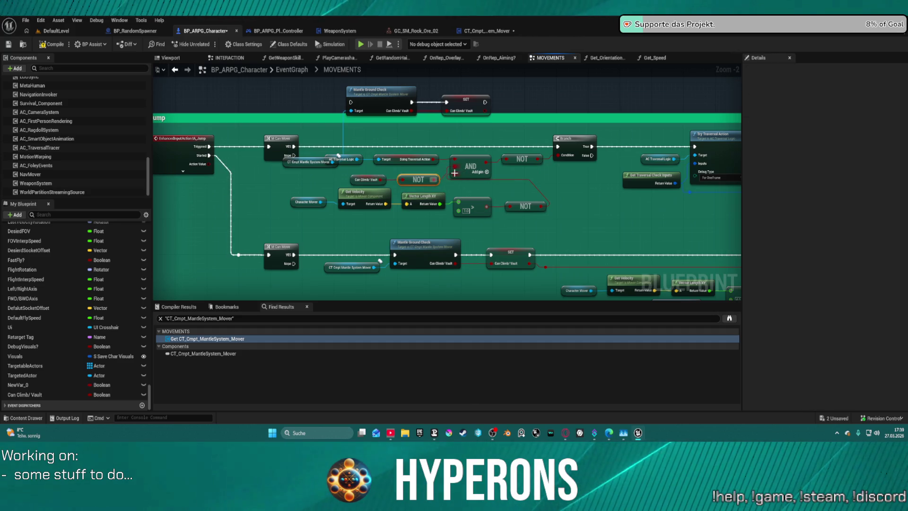
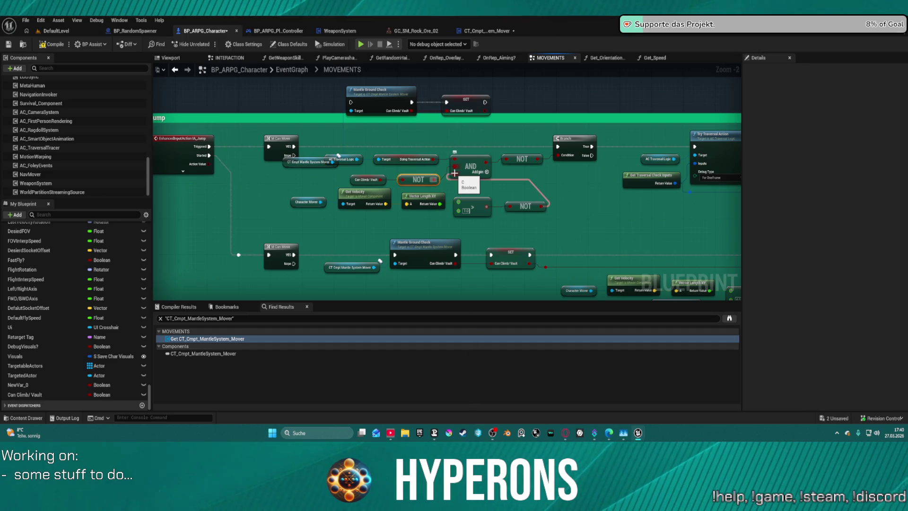
- Connect the NOT output into the AND node, compile, and launch play-in-editor despite the errors
{"action": "left_click_drag", "start_coordinate": [455, 173], "coordinate": [454, 174]}
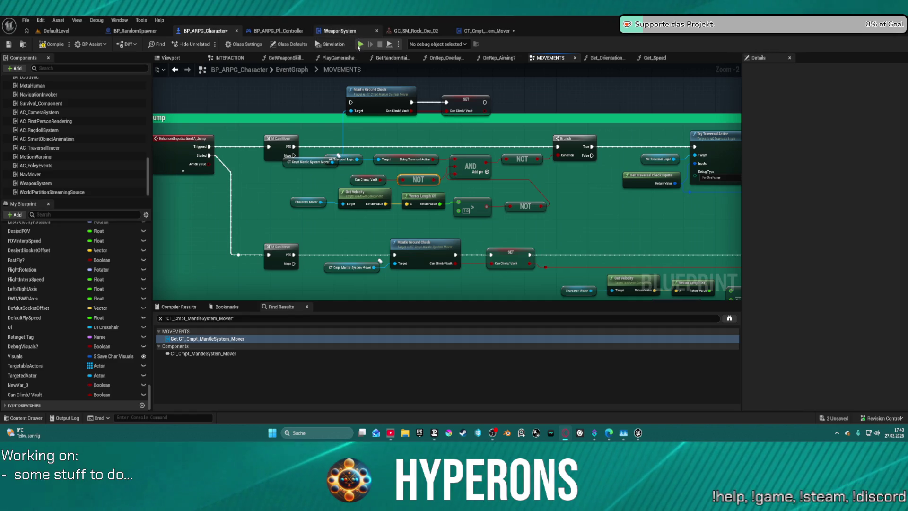
{"action": "key", "text": "F7"}
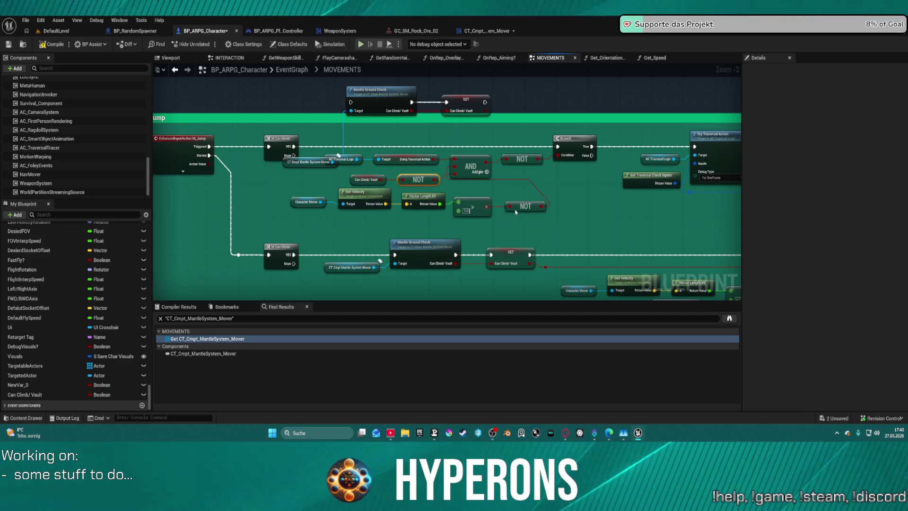
{"action": "key", "text": "alt+p"}
{"action": "left_click", "coordinate": [519, 238]}
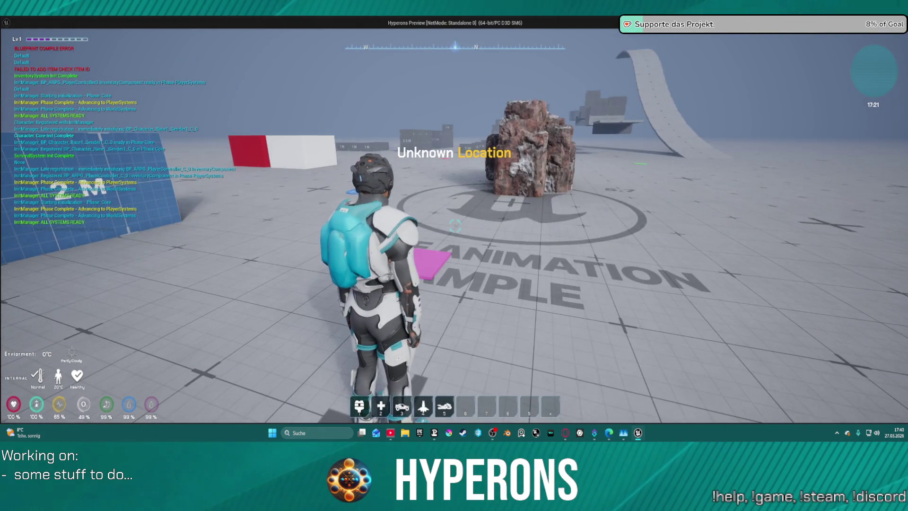
- Run the character at the rock, climb onto it, drop back off, and stop playing
{"action": "key", "text": "w"}
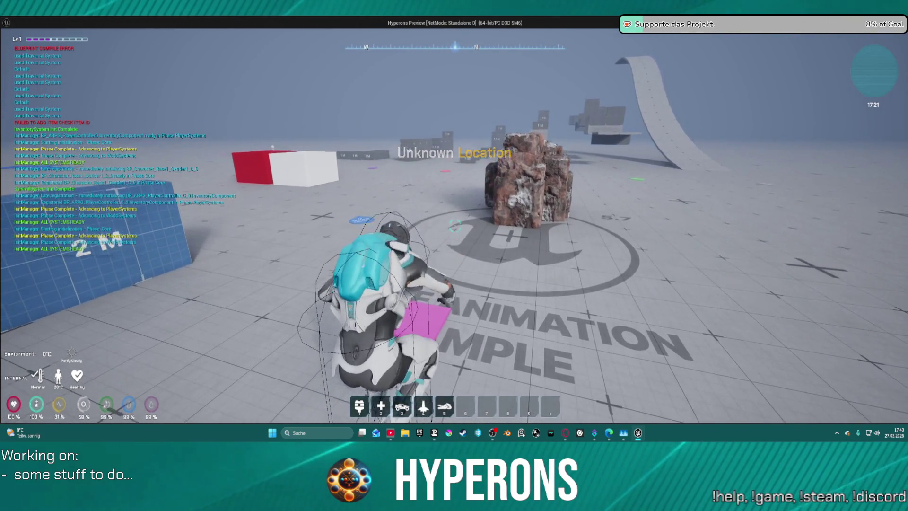
{"action": "key", "text": "w"}
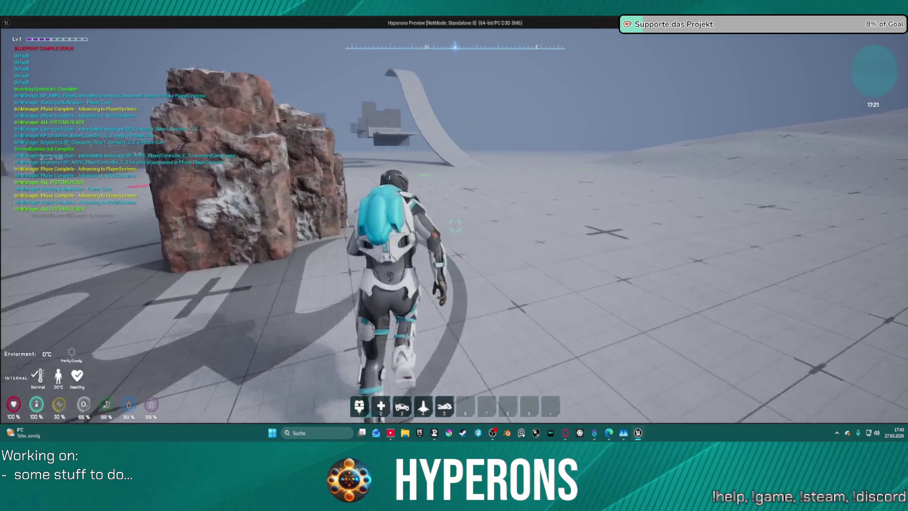
{"action": "key", "text": "w"}
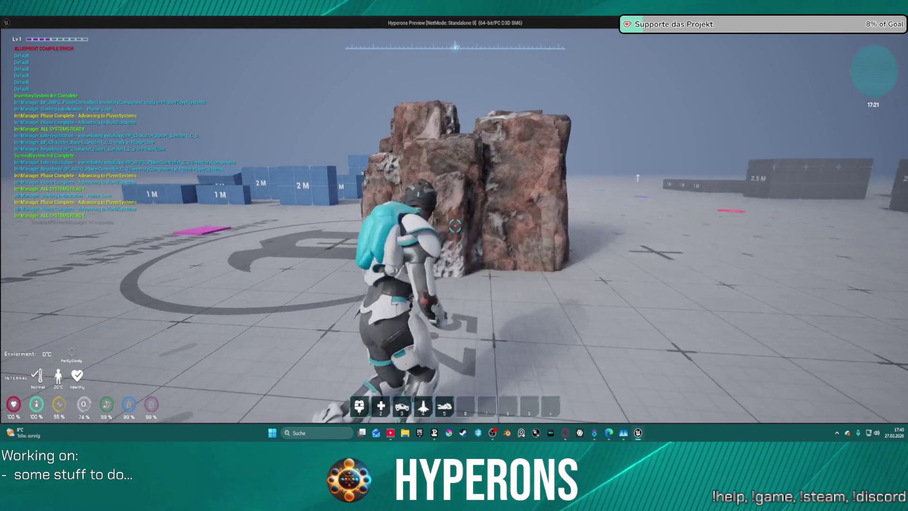
{"action": "key", "text": "w"}
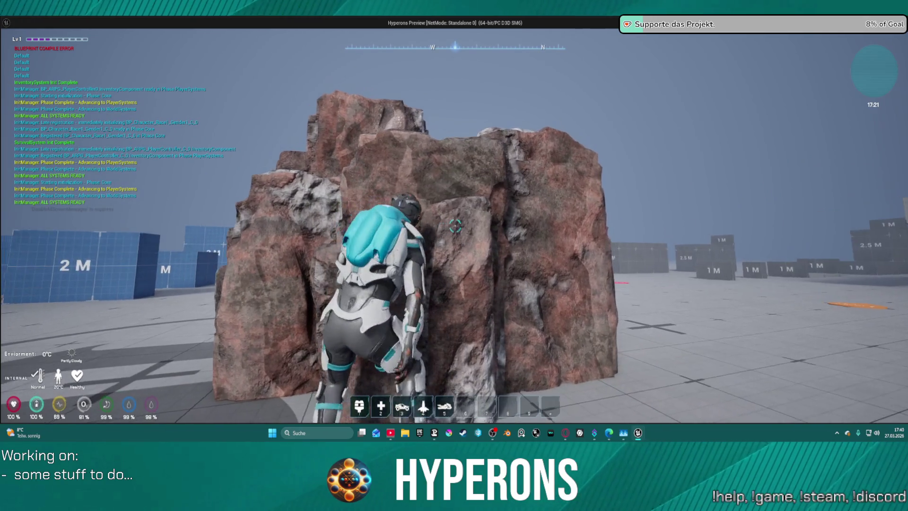
{"action": "key", "text": "space"}
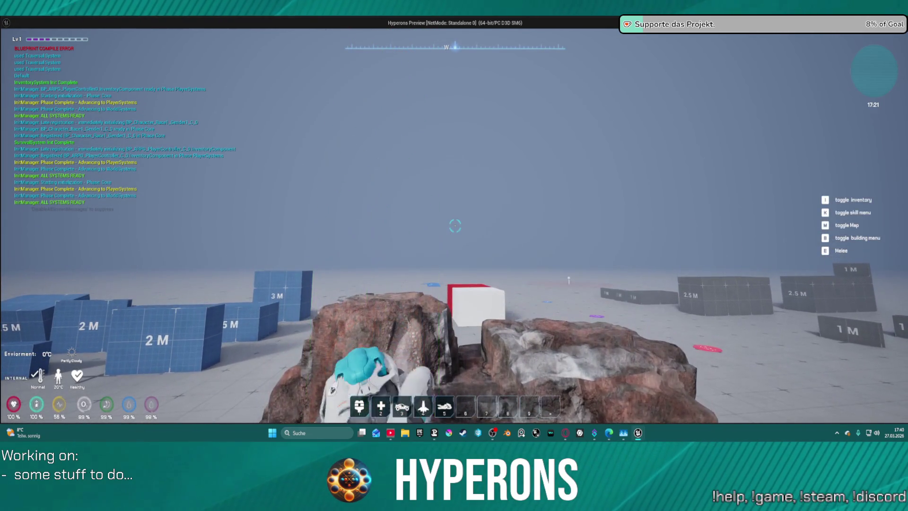
{"action": "key", "text": "s"}
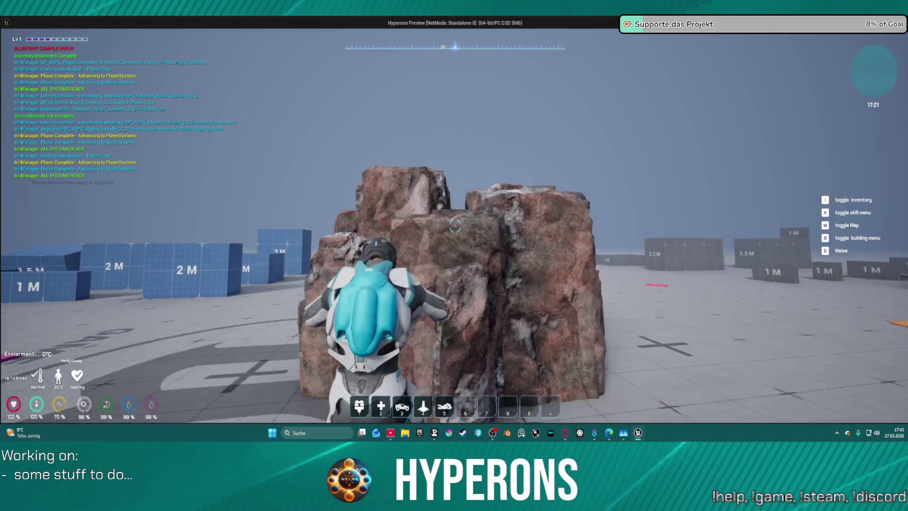
{"action": "key", "text": "Escape"}
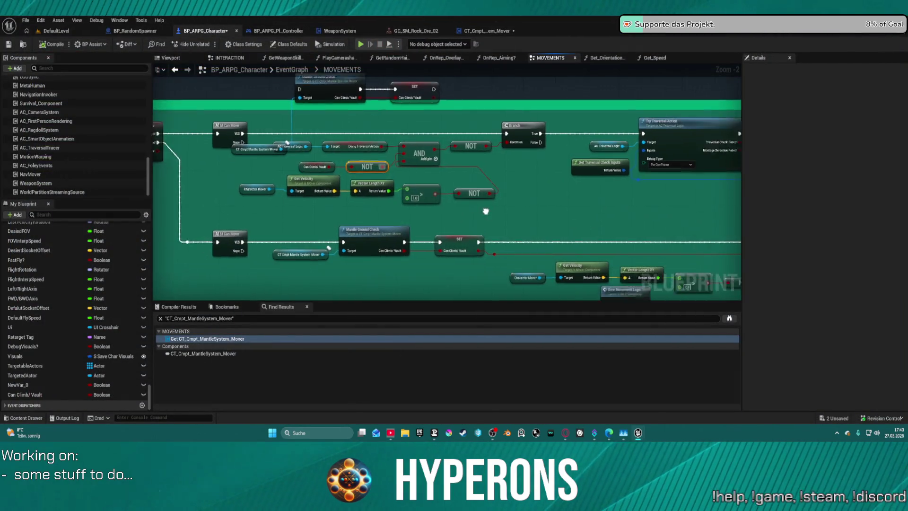
- Wire the Can Climb/Vault SET output into the lower AND node, compile, and play in editor
{"action": "mouse_move", "coordinate": [450, 202]}
{"action": "left_mouse_down"}
{"action": "mouse_move", "coordinate": [243, 166]}
{"action": "mouse_move", "coordinate": [382, 163]}
{"action": "mouse_move", "coordinate": [334, 171]}
{"action": "mouse_move", "coordinate": [348, 178]}
{"action": "left_mouse_up"}
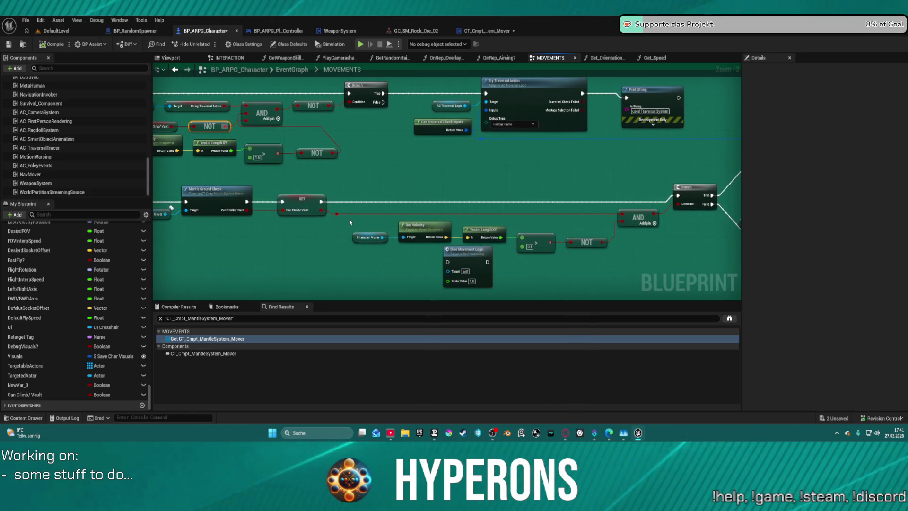
{"action": "mouse_move", "coordinate": [320, 210]}
{"action": "left_mouse_down"}
{"action": "mouse_move", "coordinate": [637, 215]}
{"action": "mouse_move", "coordinate": [639, 240]}
{"action": "left_mouse_up"}
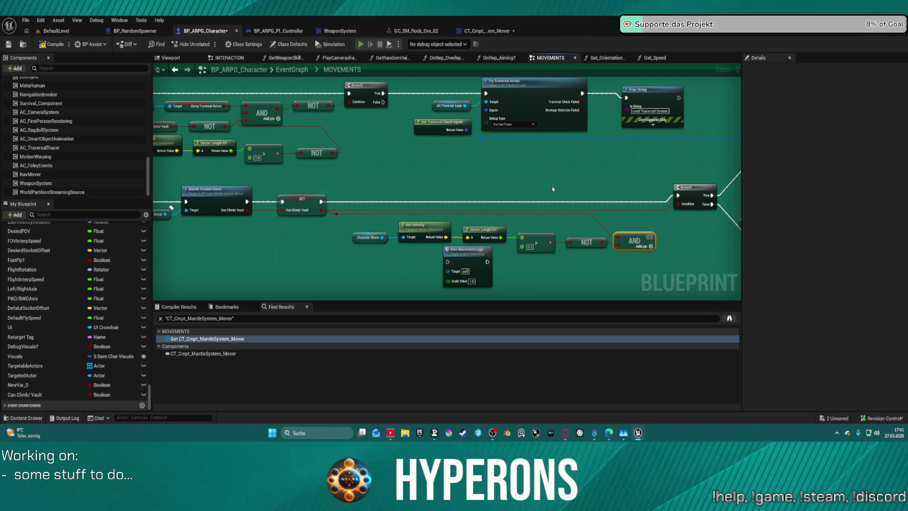
{"action": "key", "text": "F7"}
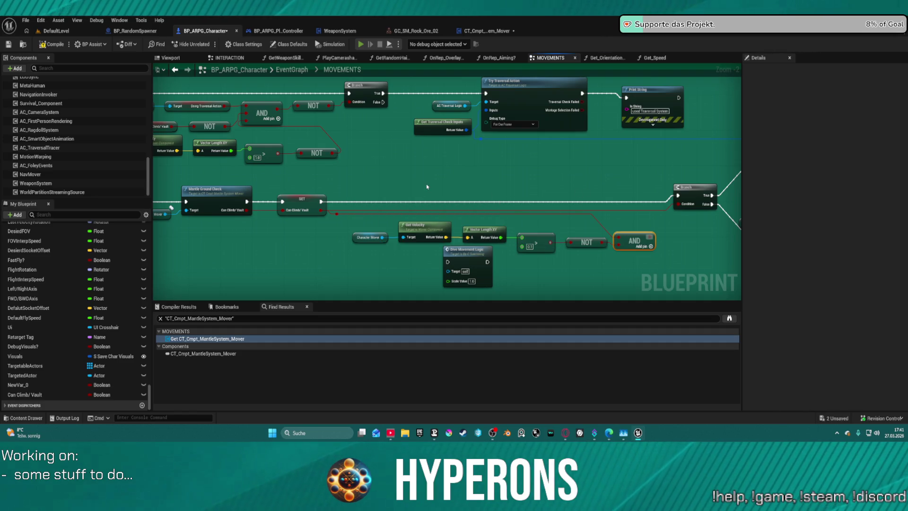
{"action": "key", "text": "alt+p"}
{"action": "left_click", "coordinate": [509, 238]}
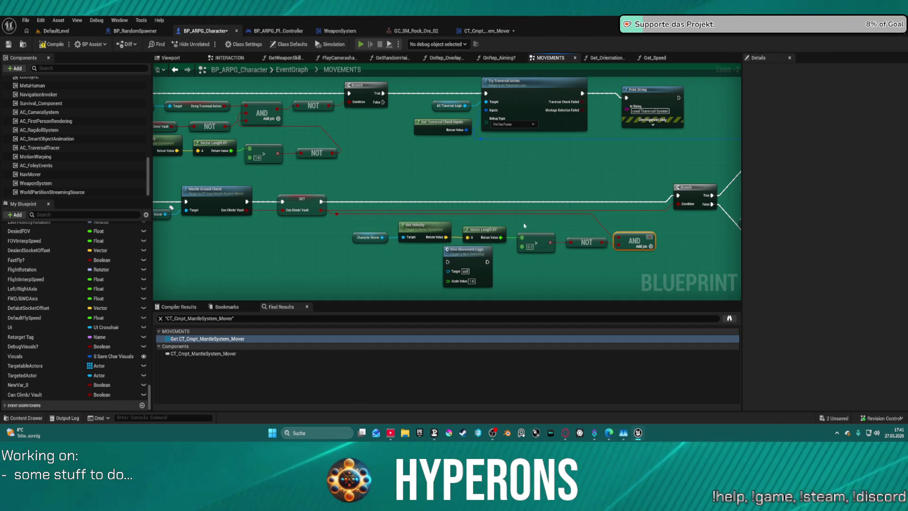
- Climb and mantle the rock repeatedly, moving along its top toward the blue blocks
{"action": "key", "text": "w"}
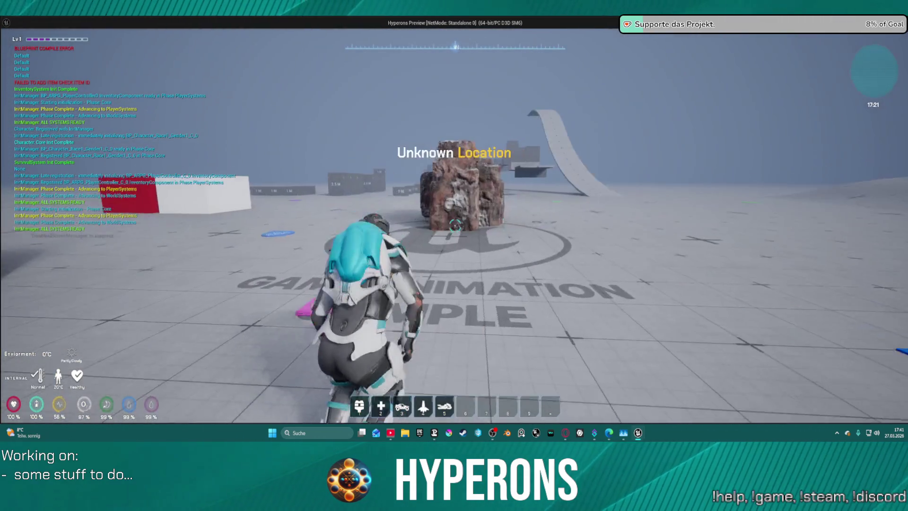
{"action": "key", "text": "space"}
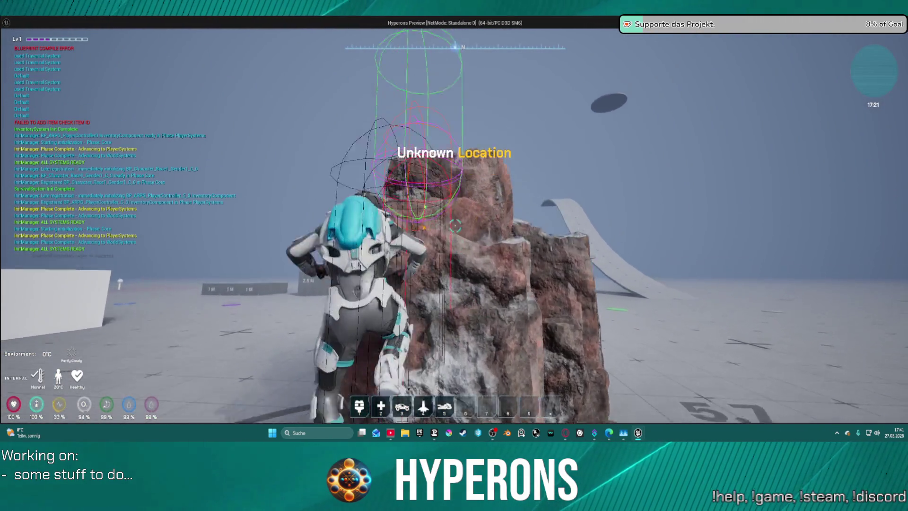
{"action": "key", "text": "a"}
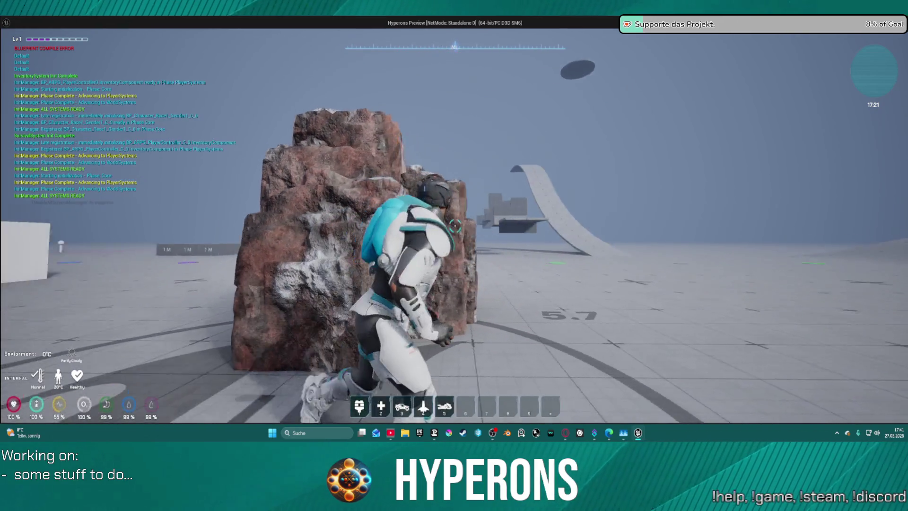
{"action": "key", "text": "space"}
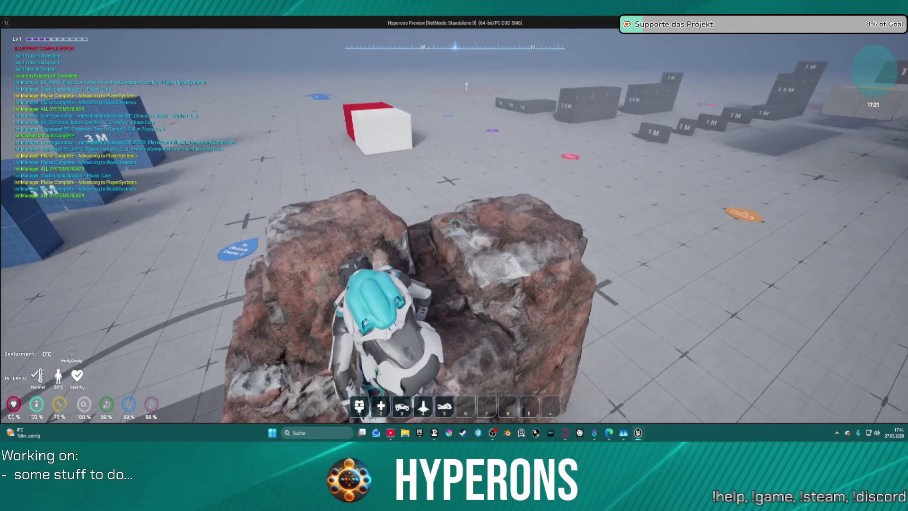
{"action": "key", "text": "d"}
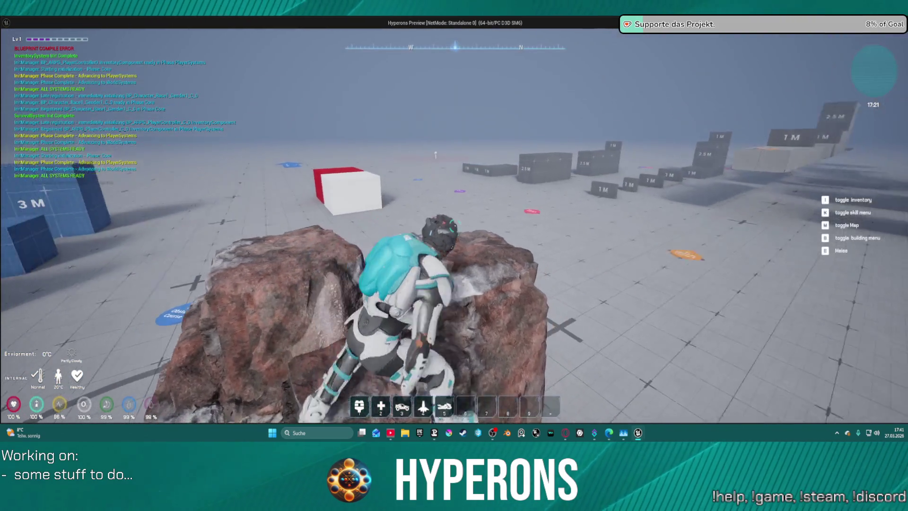
{"action": "key", "text": "a"}
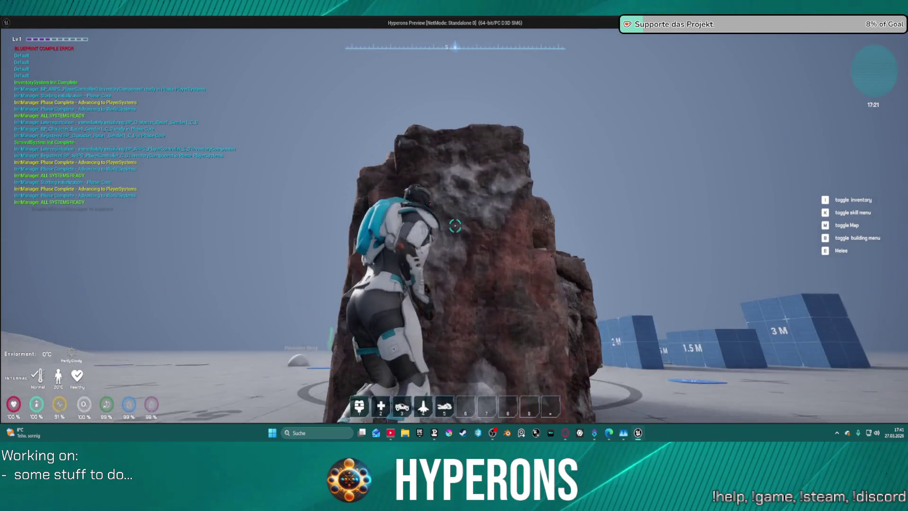
{"action": "key", "text": "space"}
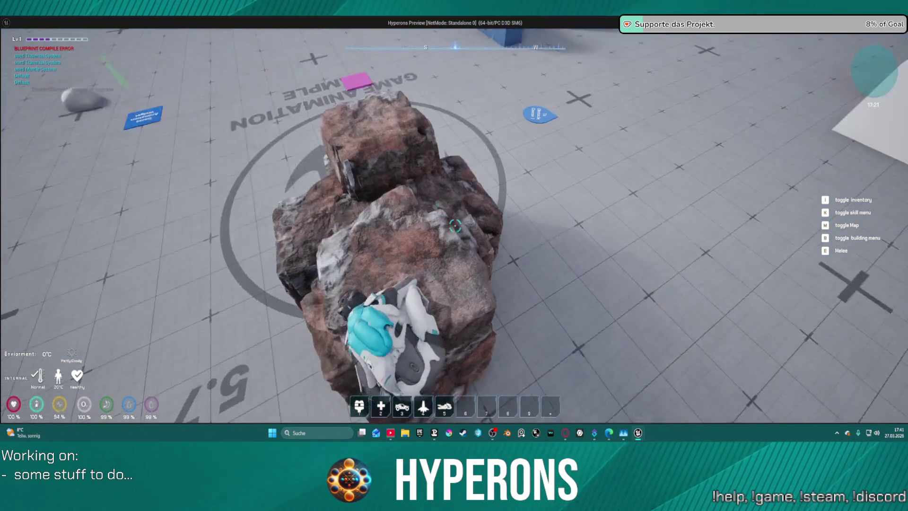
- Run across the floor, mantle the grid wall twice, and end the play session
{"action": "key", "text": "w"}
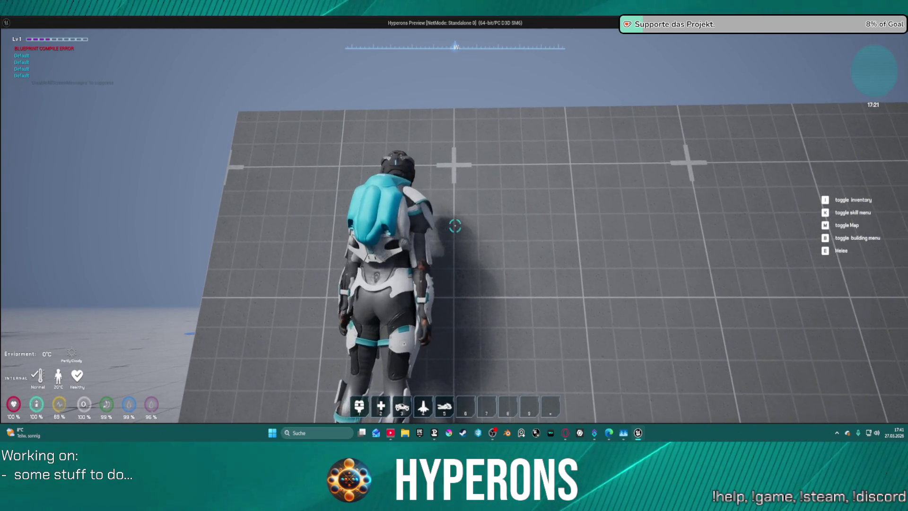
{"action": "key", "text": "space"}
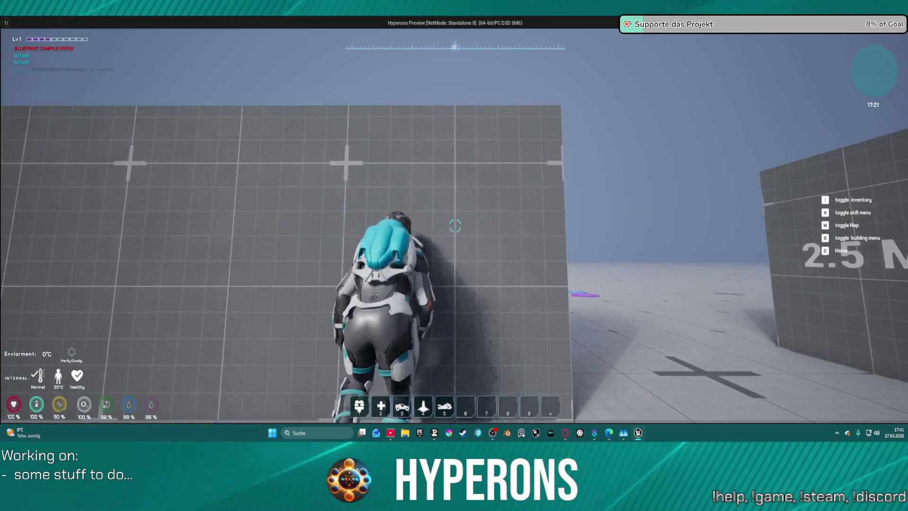
{"action": "key", "text": "space"}
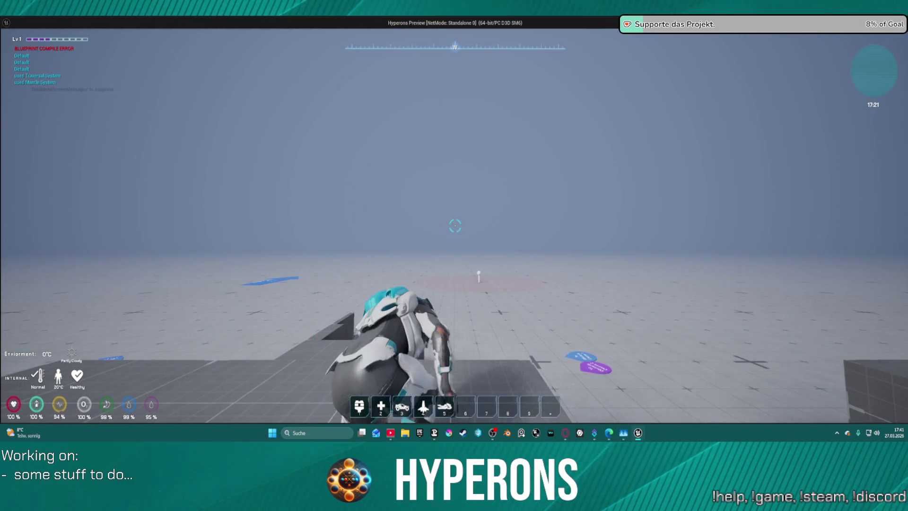
{"action": "key", "text": "Escape"}
{"action": "mouse_move", "coordinate": [415, 169]}
{"action": "left_mouse_down"}
{"action": "mouse_move", "coordinate": [557, 170]}
{"action": "mouse_move", "coordinate": [572, 186]}
{"action": "mouse_move", "coordinate": [571, 225]}
{"action": "left_mouse_up"}
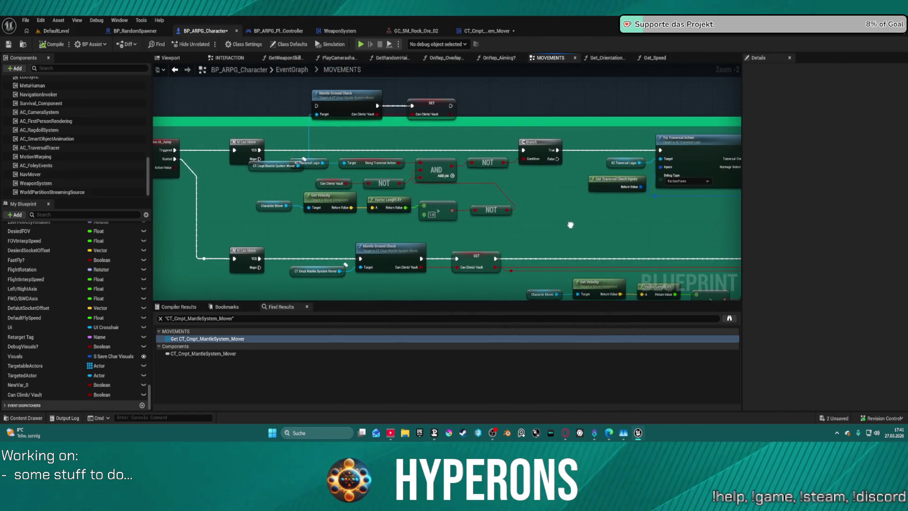
- Wire M Can Move YES to Mantle Ground Check; add a Can Climb/Vault Branch feeding False onward
{"action": "left_click_drag", "start_coordinate": [317, 106], "coordinate": [259, 150]}
{"action": "left_click_drag", "start_coordinate": [452, 106], "coordinate": [523, 150]}
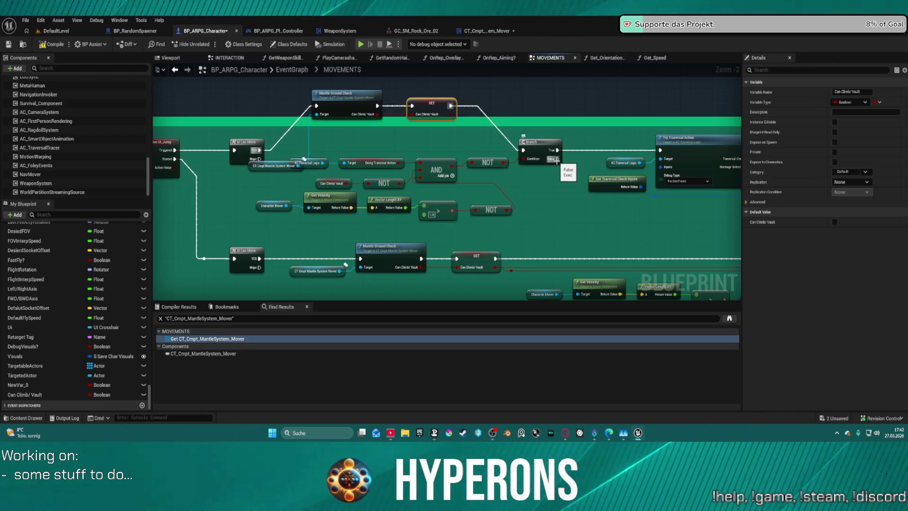
{"action": "left_click", "coordinate": [515, 105]}
{"action": "left_click_drag", "start_coordinate": [517, 118], "coordinate": [448, 119]}
{"action": "mouse_move", "coordinate": [550, 118]}
{"action": "left_mouse_down"}
{"action": "mouse_move", "coordinate": [554, 135]}
{"action": "mouse_move", "coordinate": [523, 152]}
{"action": "left_mouse_up"}
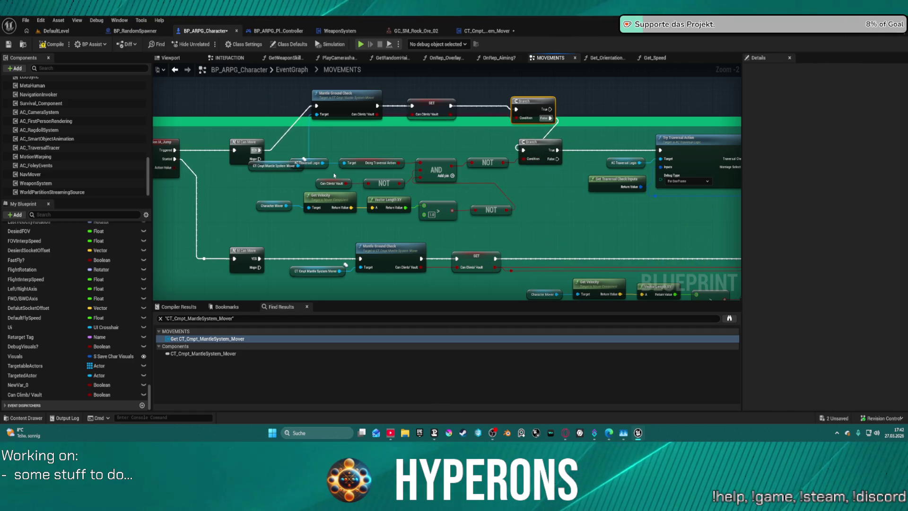
{"action": "left_click_drag", "start_coordinate": [334, 175], "coordinate": [388, 186]}
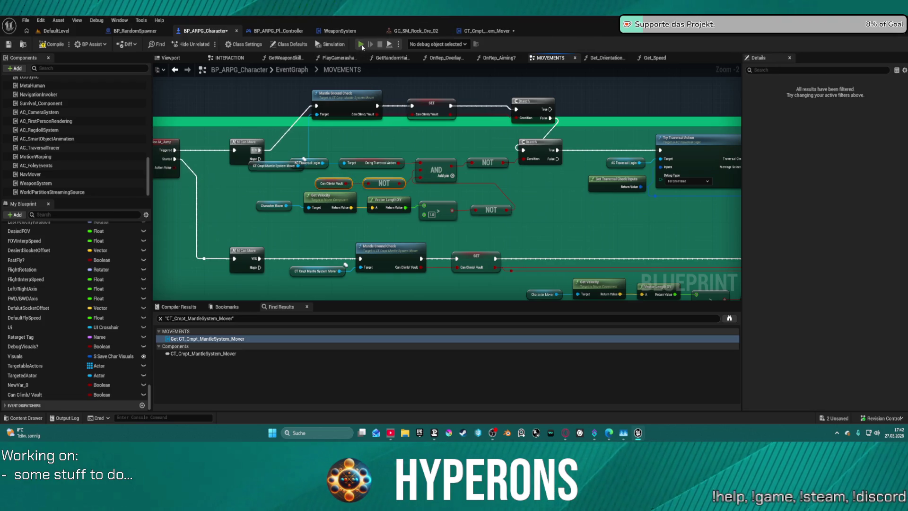
- Compile the character blueprint and launch play-in-editor despite the compile errors
{"action": "key", "text": "F7"}
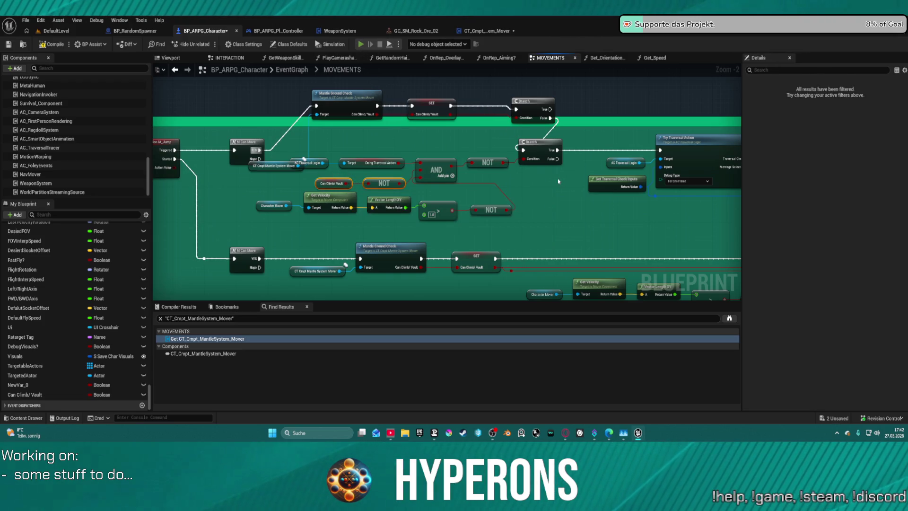
{"action": "key", "text": "alt+p"}
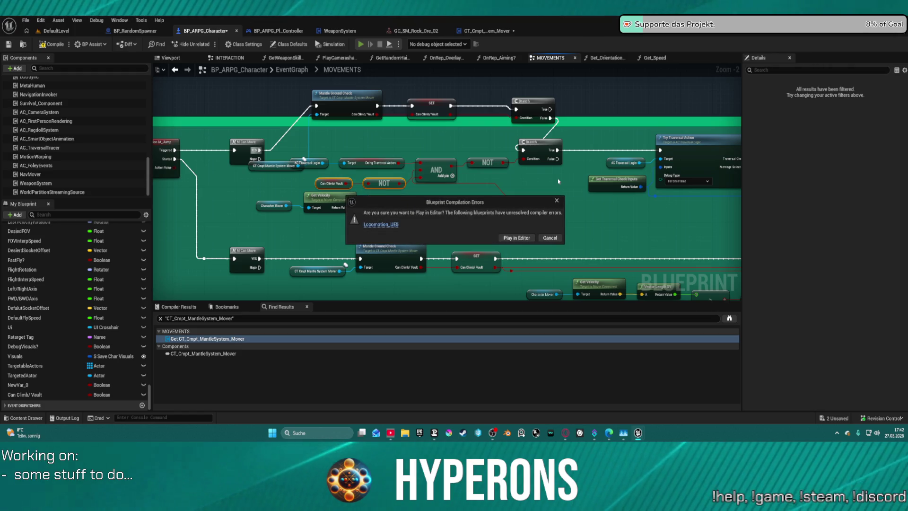
{"action": "left_click", "coordinate": [525, 238]}
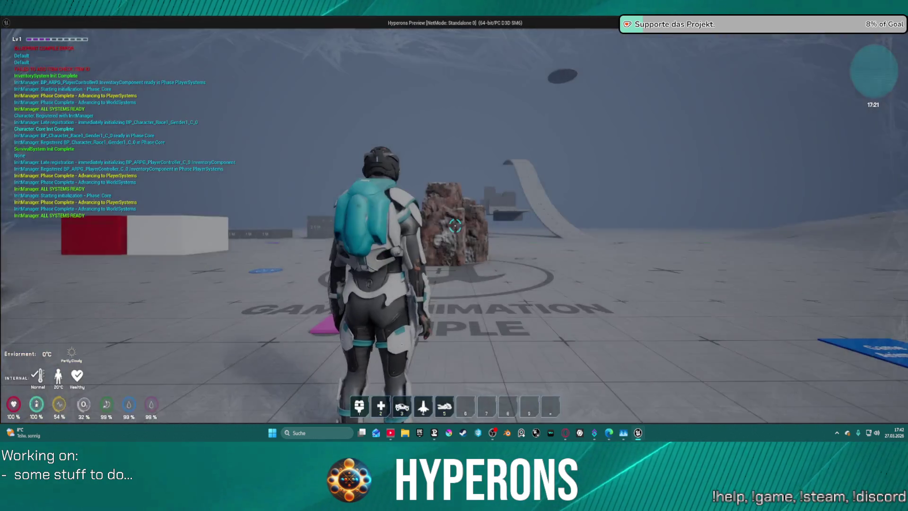
- Run at the rock and mantle up it, then step off toward the test blocks
{"action": "key", "text": "space"}
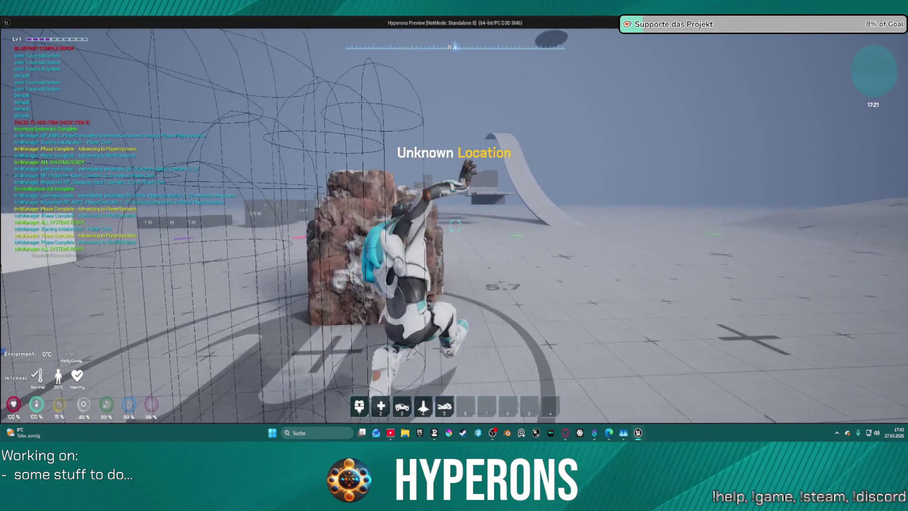
{"action": "key", "text": "w"}
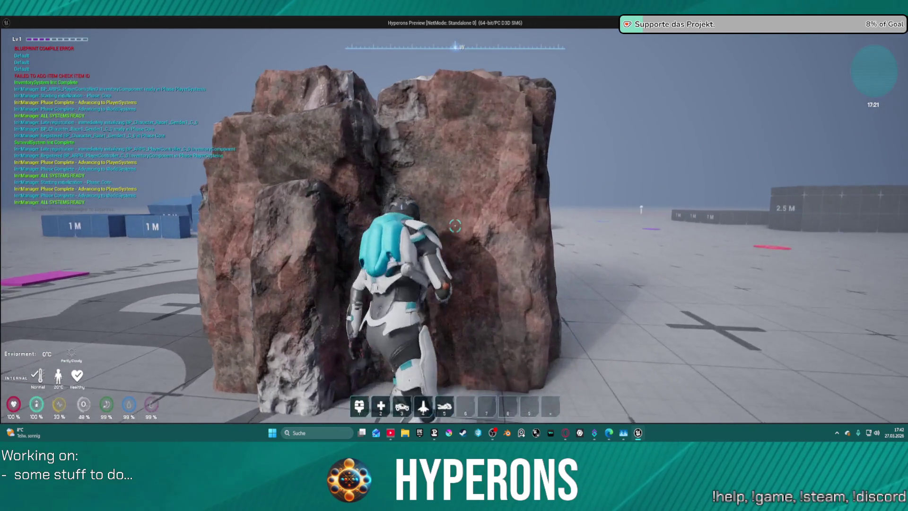
{"action": "key", "text": "w"}
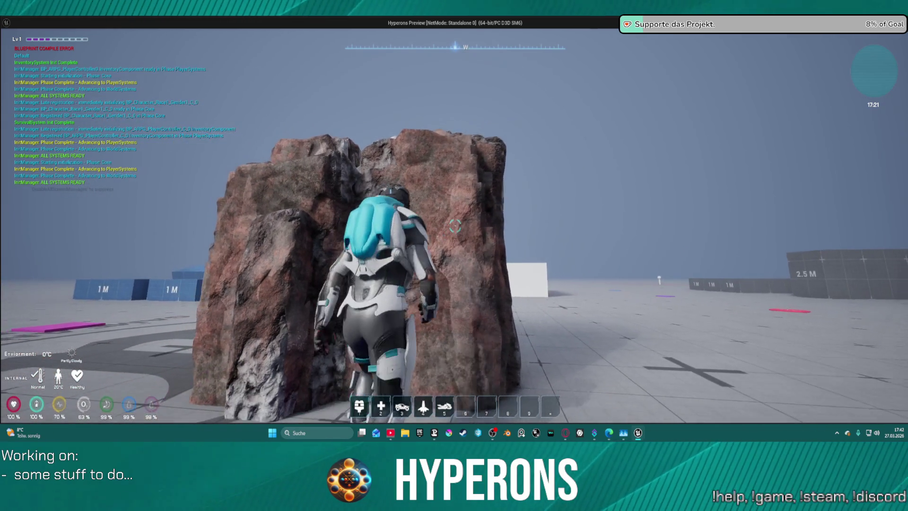
{"action": "key", "text": "space"}
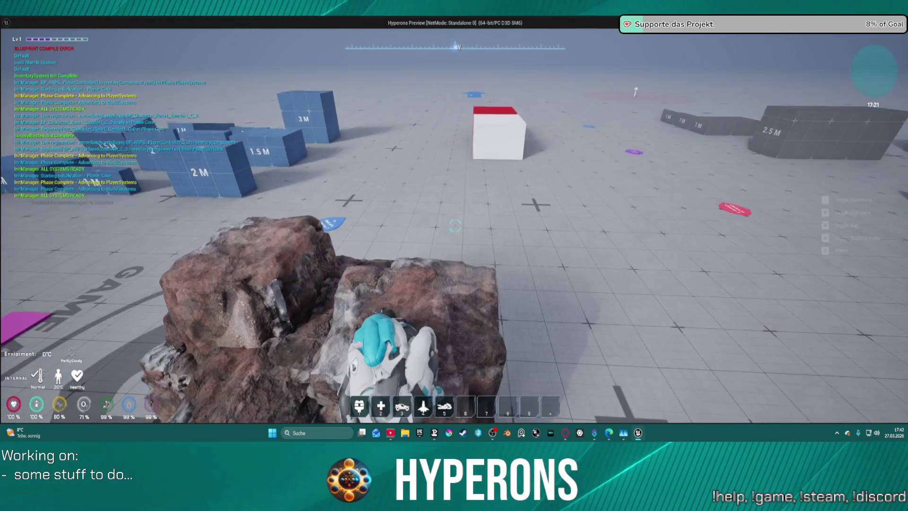
{"action": "key", "text": "s"}
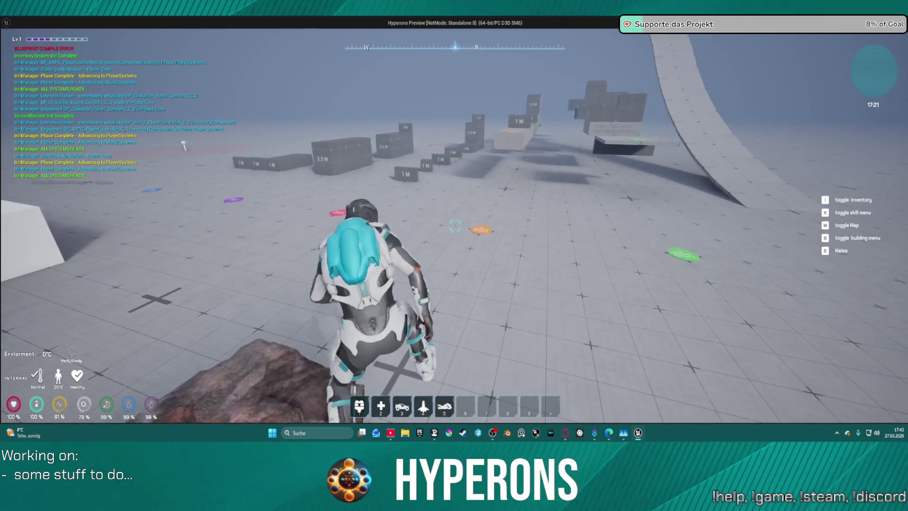
- Mantle repeatedly onto the grey wall and the 1 M and 2.5 M test blocks
{"action": "key", "text": "w"}
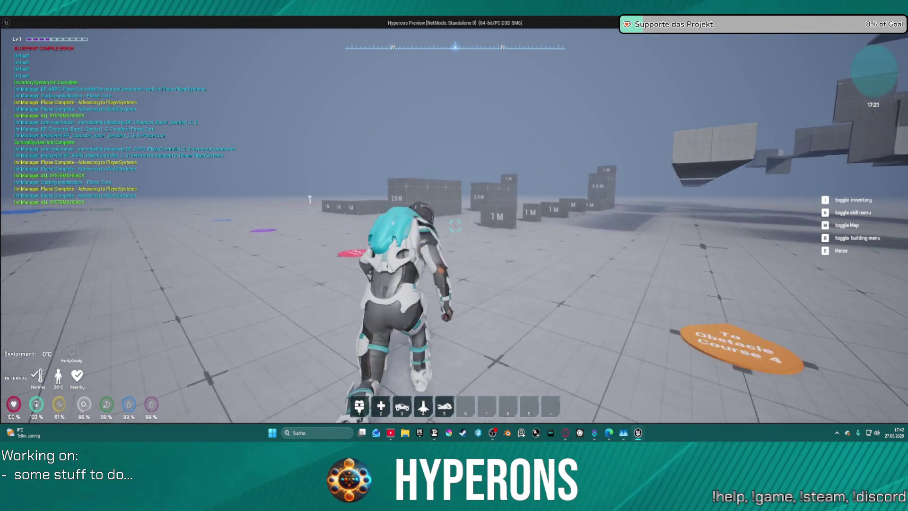
{"action": "key", "text": "w"}
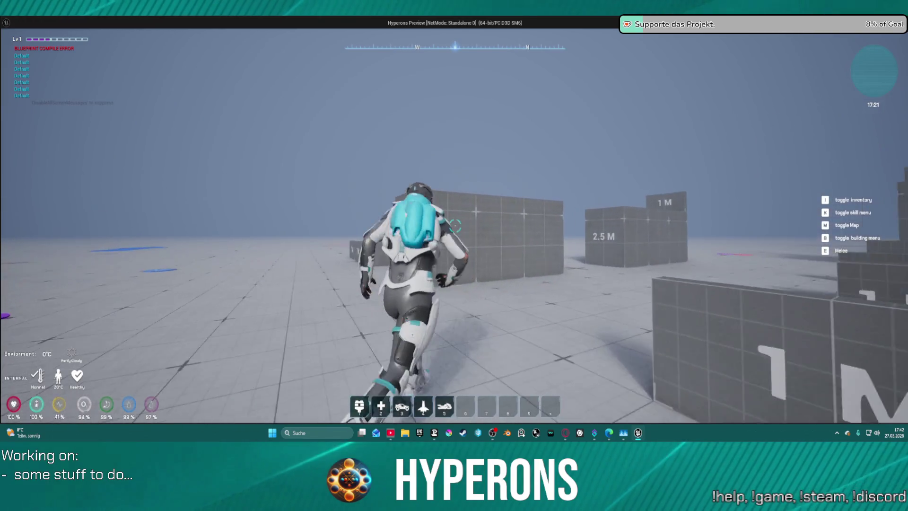
{"action": "key", "text": "space"}
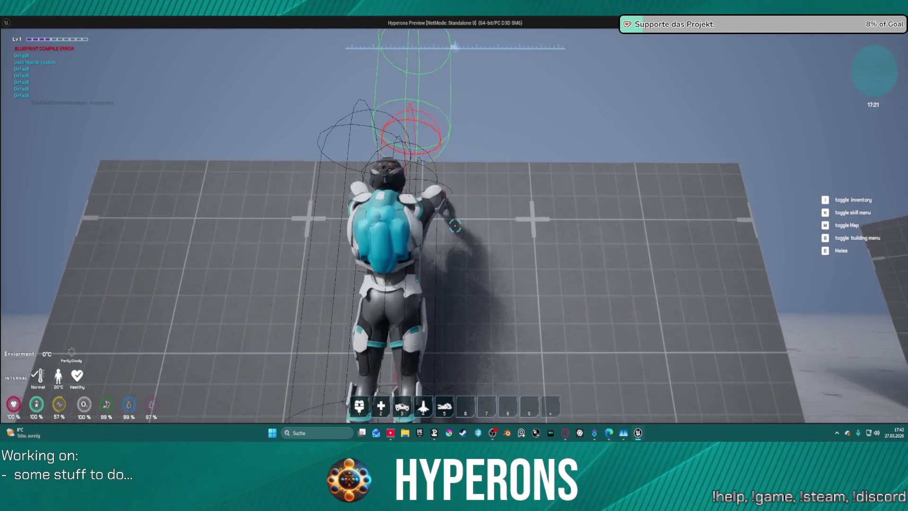
{"action": "key", "text": "w"}
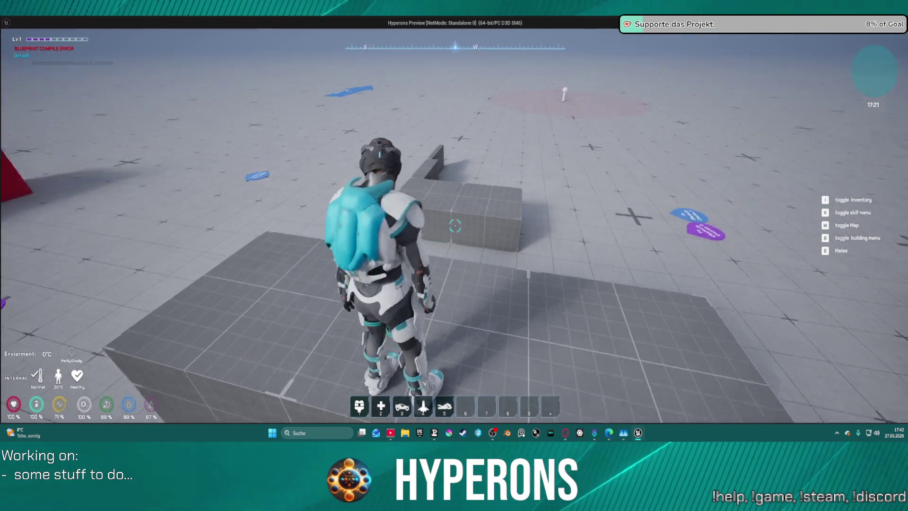
{"action": "key", "text": "space"}
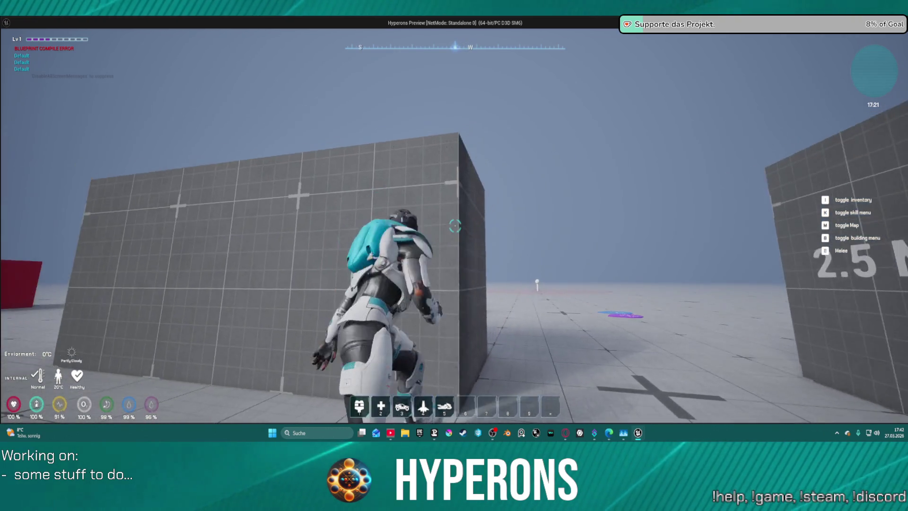
{"action": "key", "text": "space"}
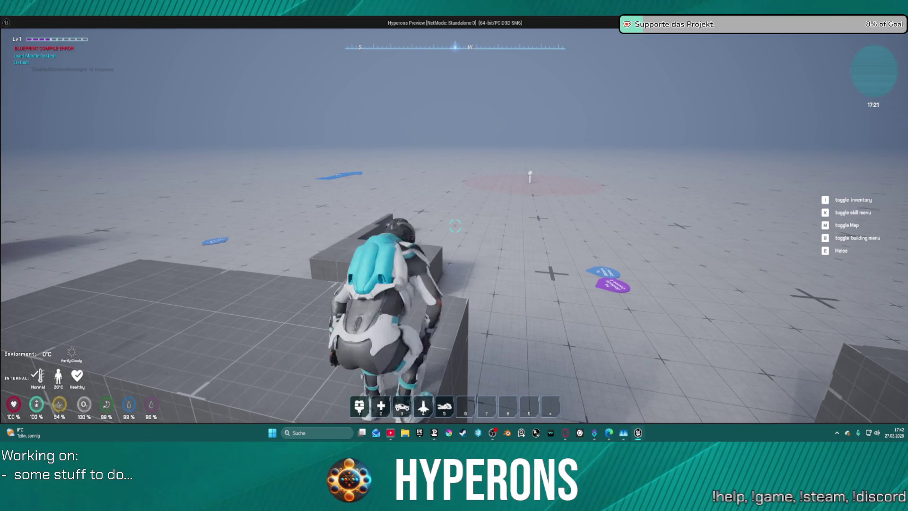
{"action": "key", "text": "w"}
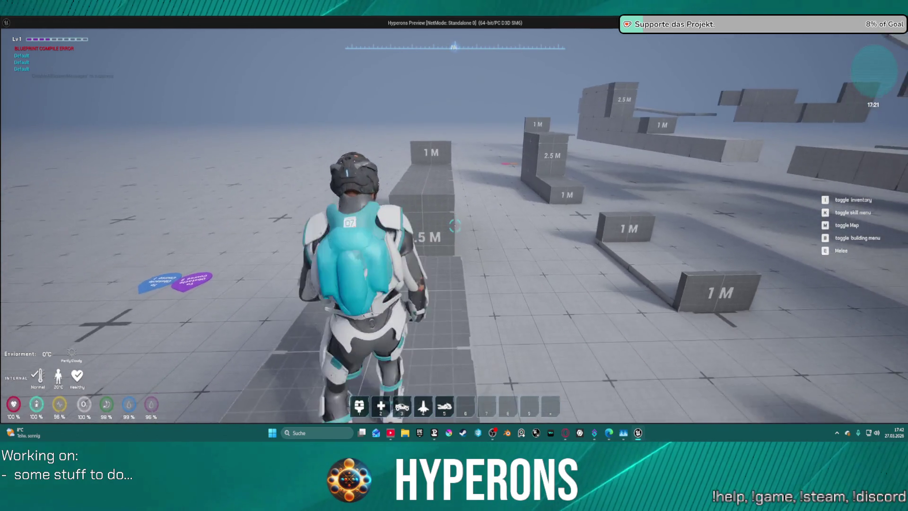
{"action": "key", "text": "w"}
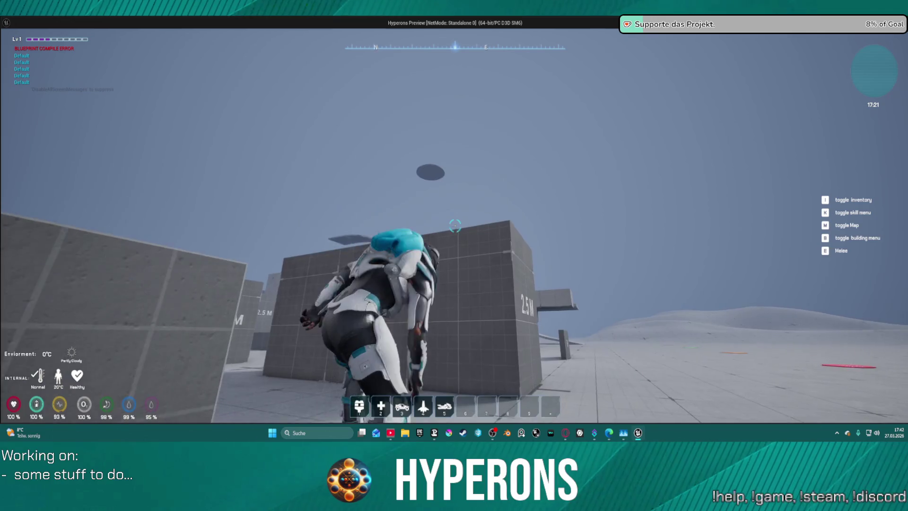
{"action": "key", "text": "space"}
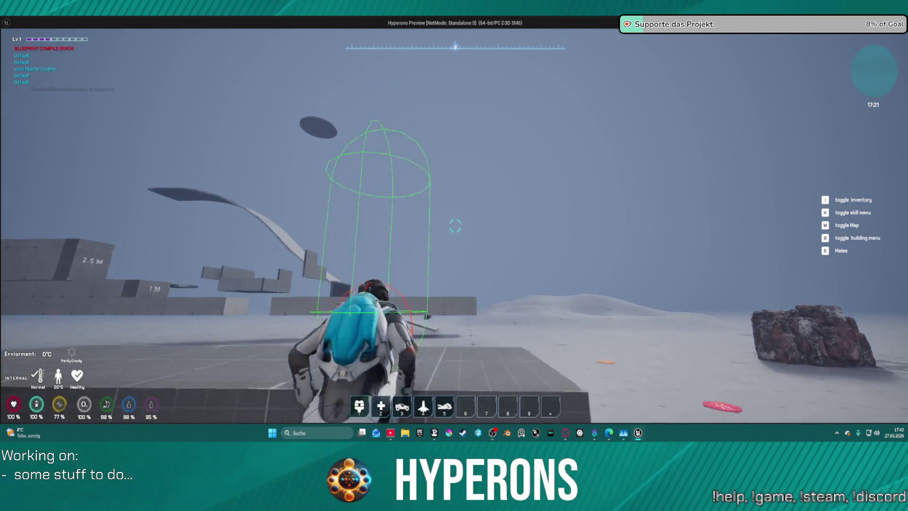
- Climb the 2.5 M block and traverse forward onto the next block
{"action": "key", "text": "w"}
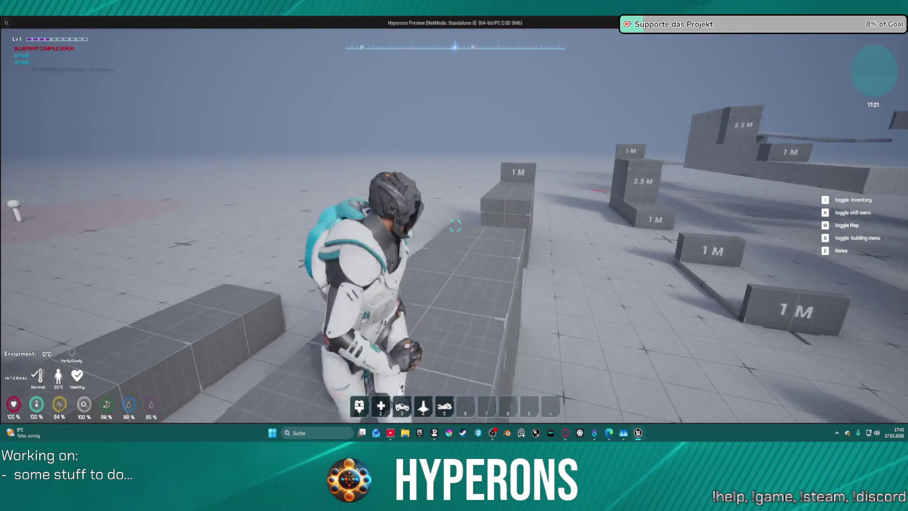
{"action": "key", "text": "w"}
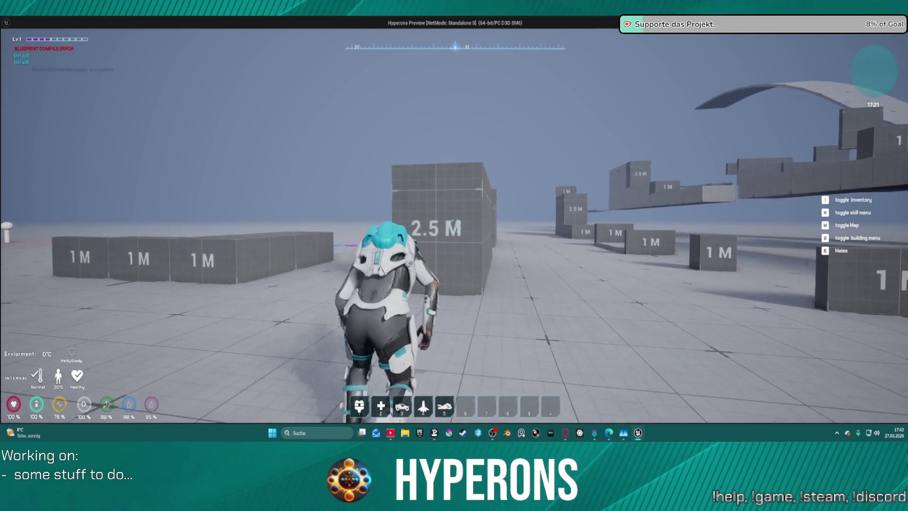
{"action": "key", "text": "space"}
{"action": "key", "text": "w"}
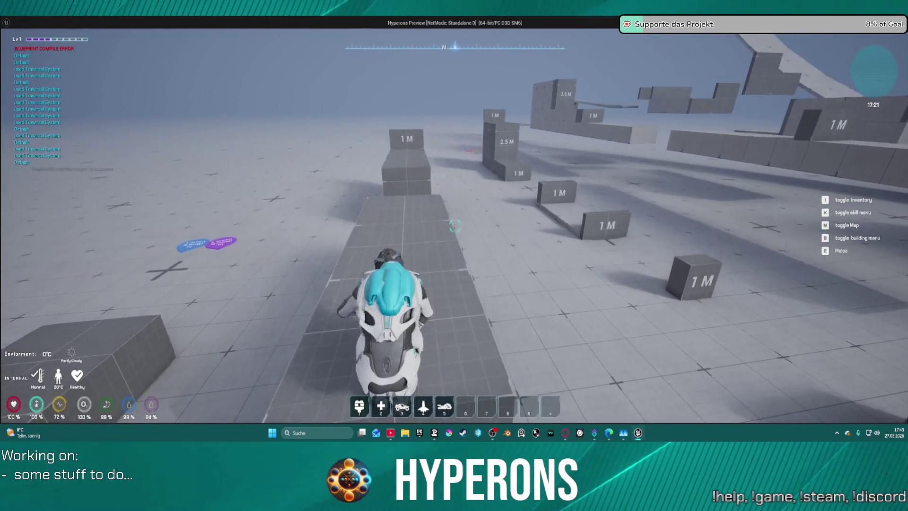
{"action": "key", "text": "w"}
{"action": "key", "text": "space"}
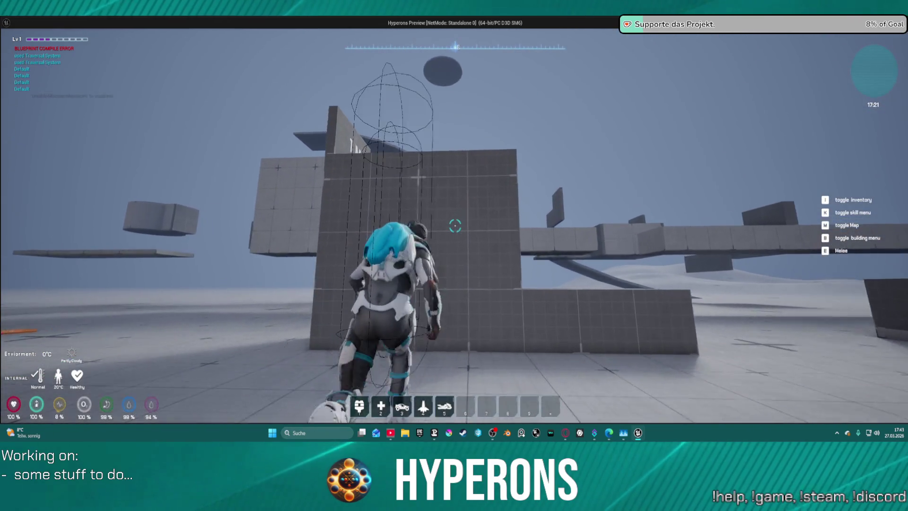
- Climb the tall wall, vault onto the ledge, then sprint over and climb the raised blocks
{"action": "key", "text": "w"}
{"action": "key", "text": "space"}
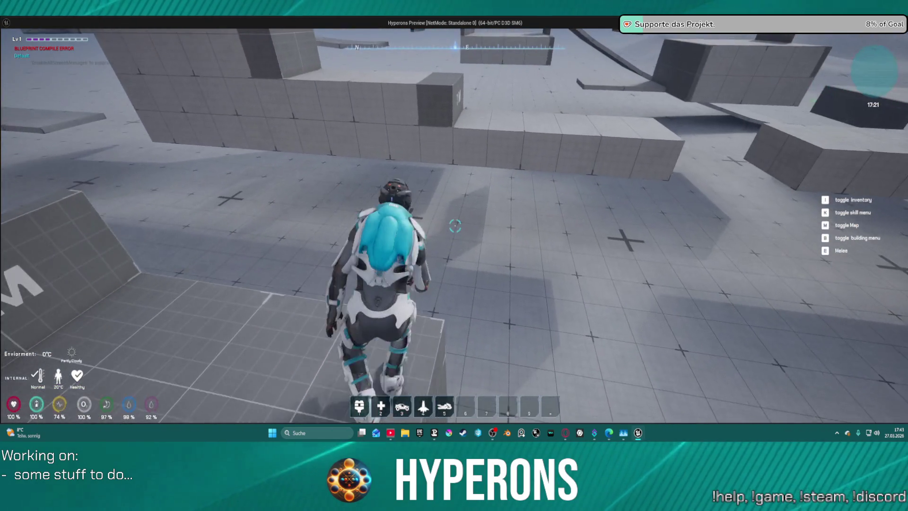
{"action": "key", "text": "space"}
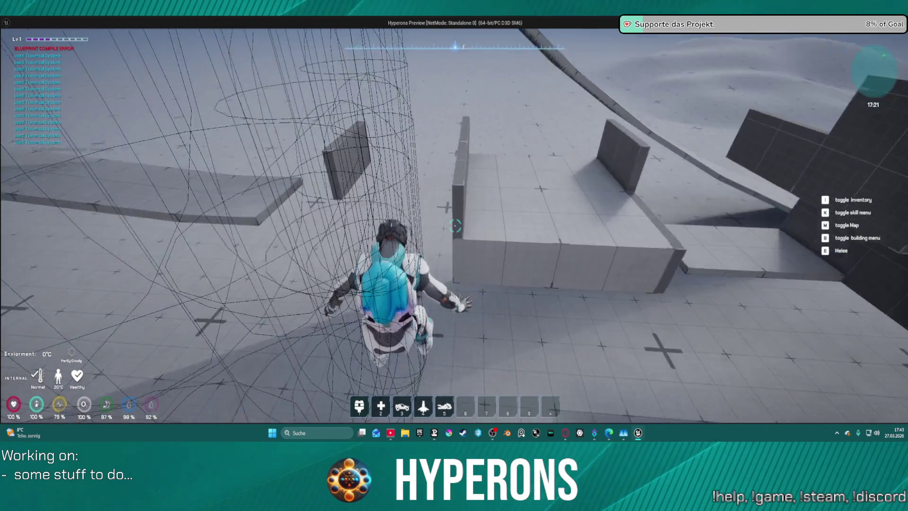
{"action": "key", "text": "w"}
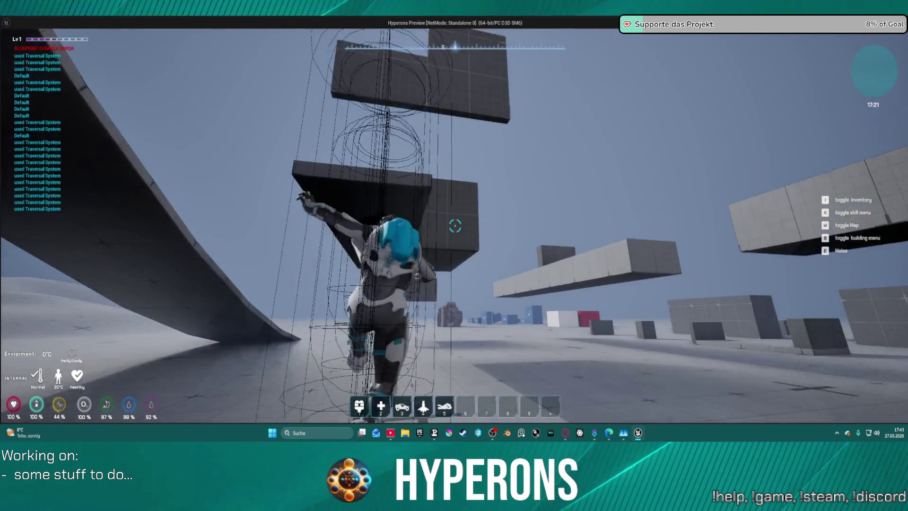
{"action": "key", "text": "shift"}
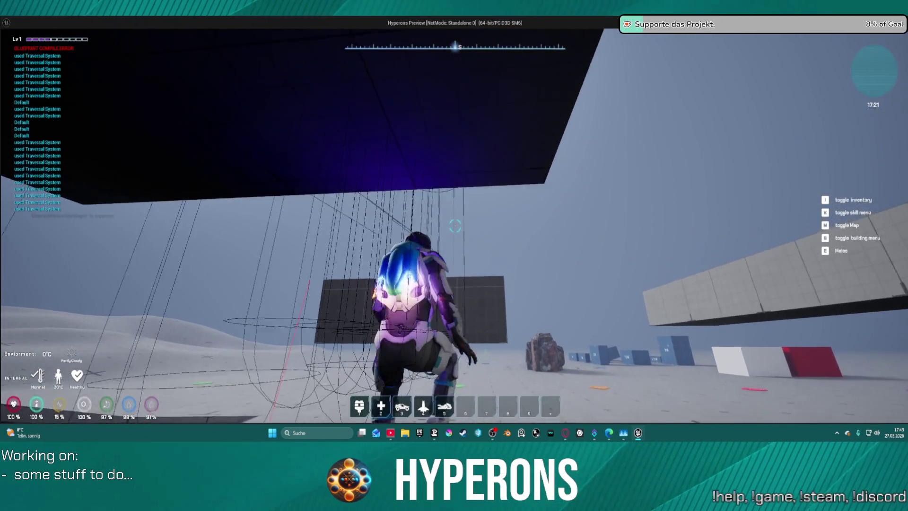
{"action": "key", "text": "w"}
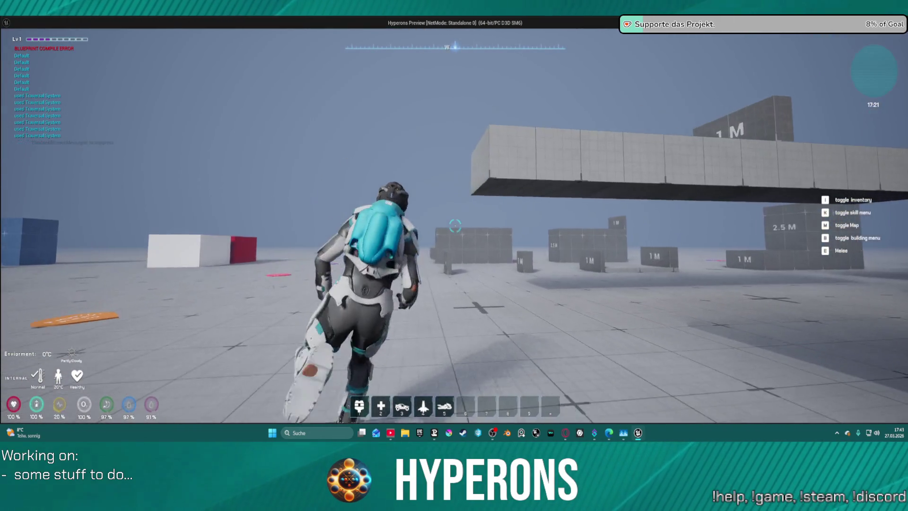
{"action": "key", "text": "space"}
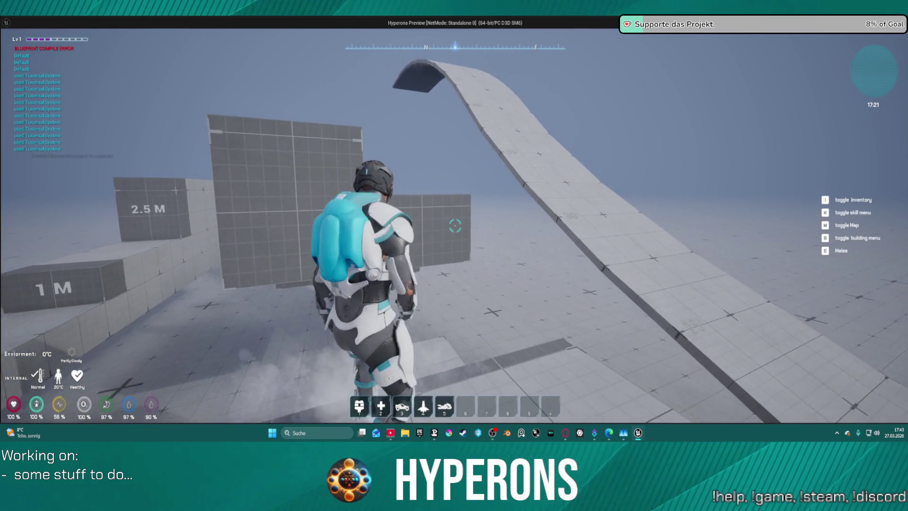
- Climb the stacked blocks to the top, sprint along the walkway, then stop the game preview
{"action": "key", "text": "space"}
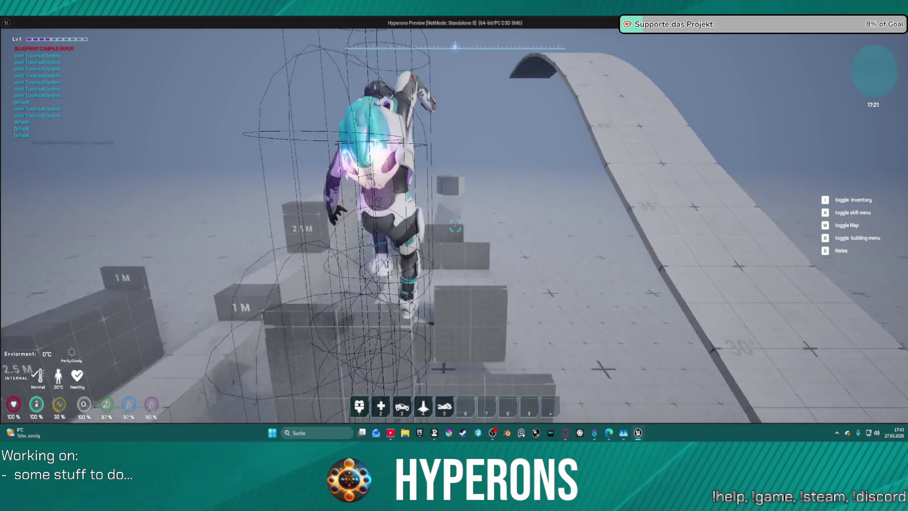
{"action": "key", "text": "space"}
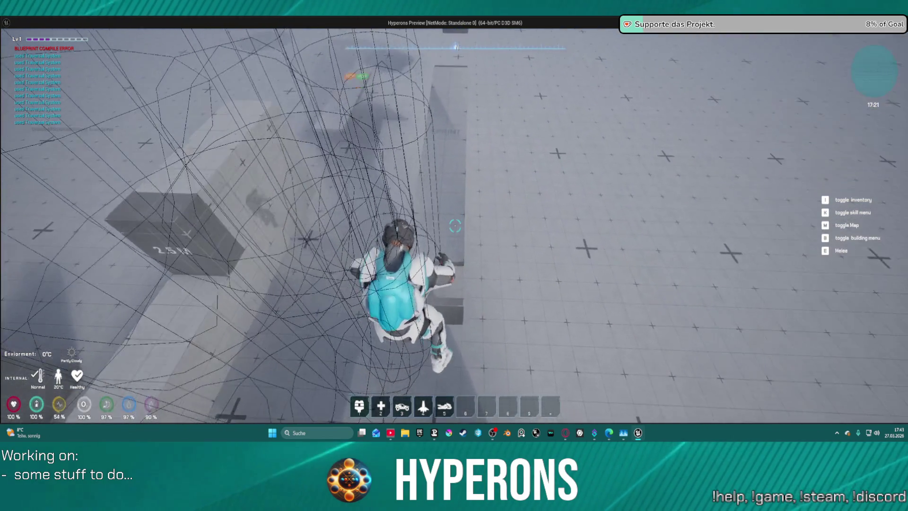
{"action": "key", "text": "space"}
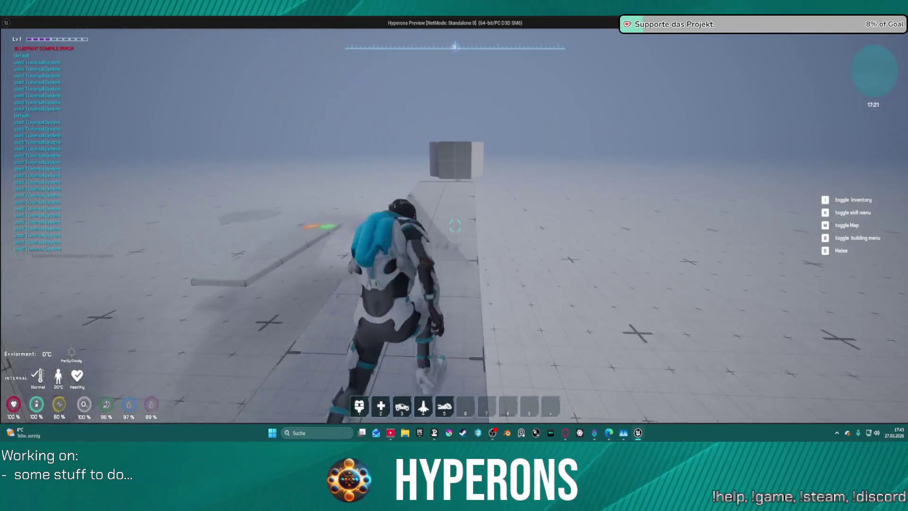
{"action": "key", "text": "shift"}
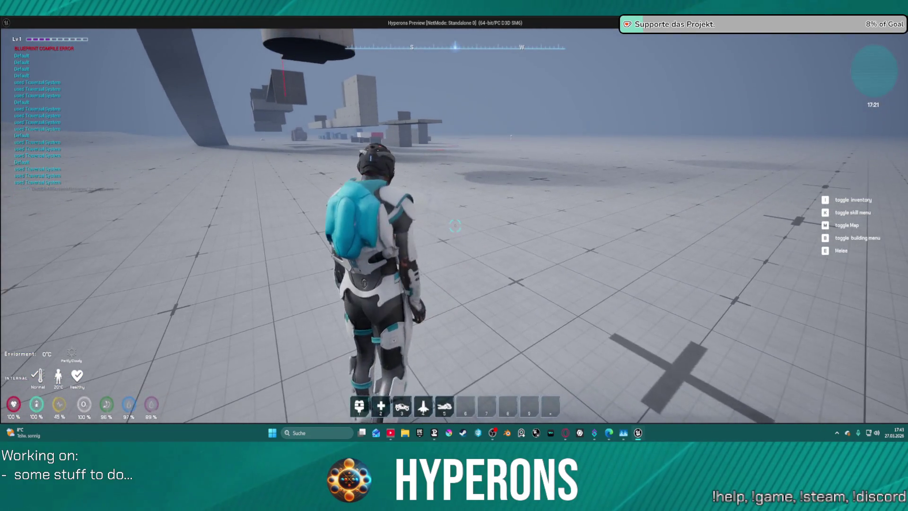
{"action": "key", "text": "alt+Tab"}
{"action": "key", "text": "Escape"}
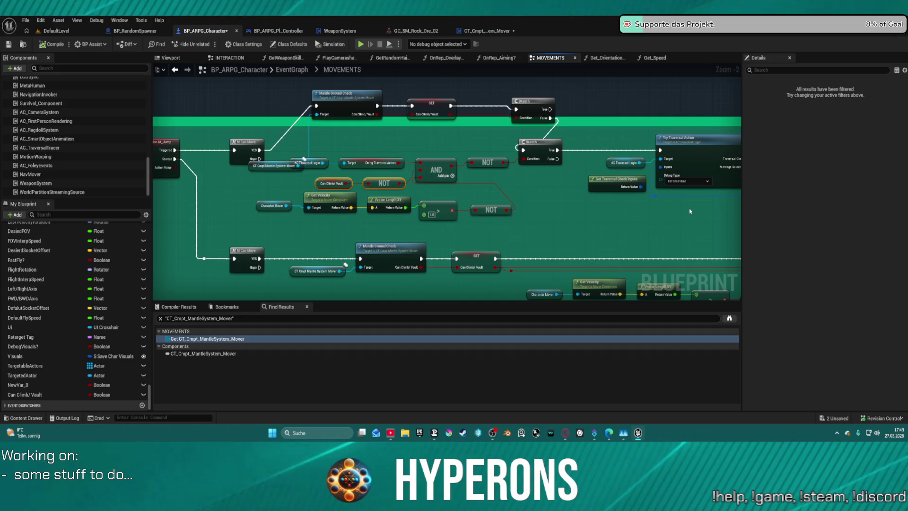